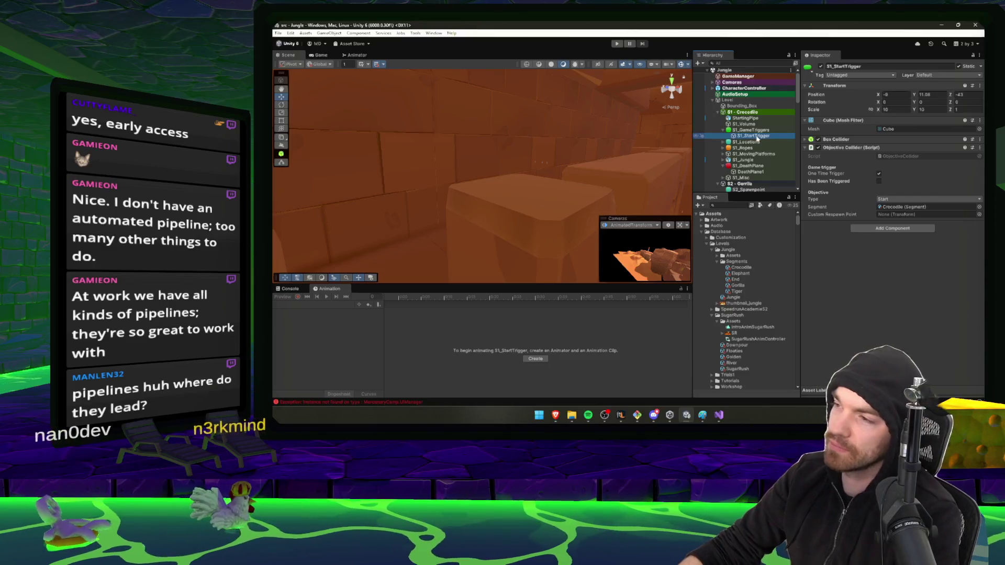
- Frame S1_StartTrigger and set its Custom Respawn Point to S1_Spawnpoint from S1_Locations
{"action": "double_click", "coordinate": [757, 136]}
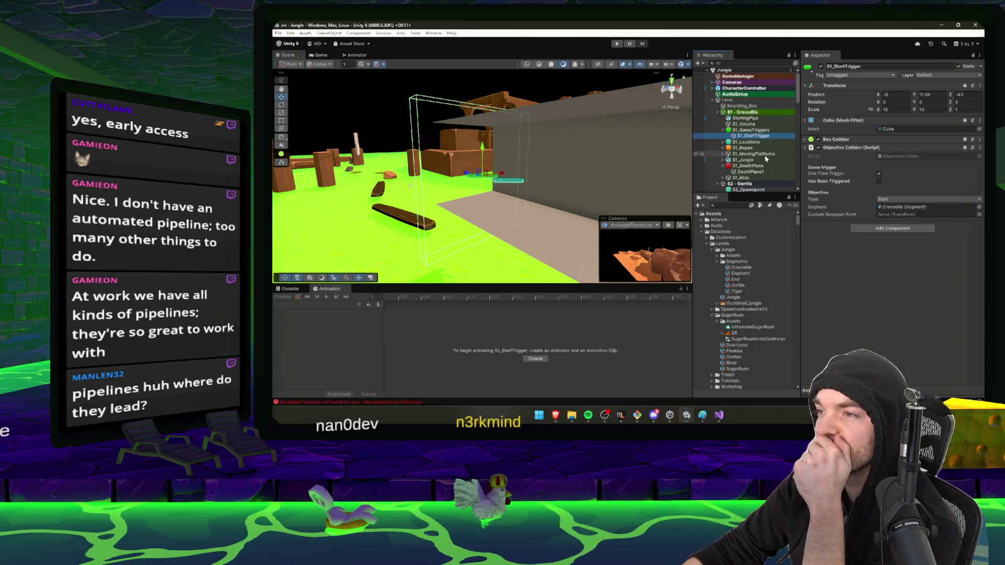
{"action": "scroll", "coordinate": [762, 159], "scroll_direction": "down", "scroll_amount": 2}
{"action": "scroll", "coordinate": [752, 146], "scroll_direction": "up", "scroll_amount": 2}
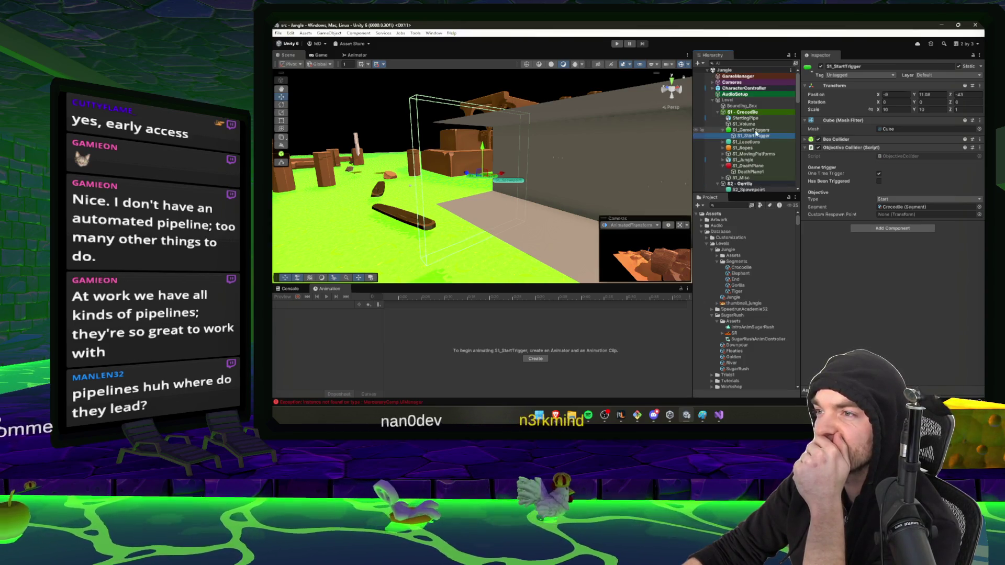
{"action": "left_click", "coordinate": [723, 142]}
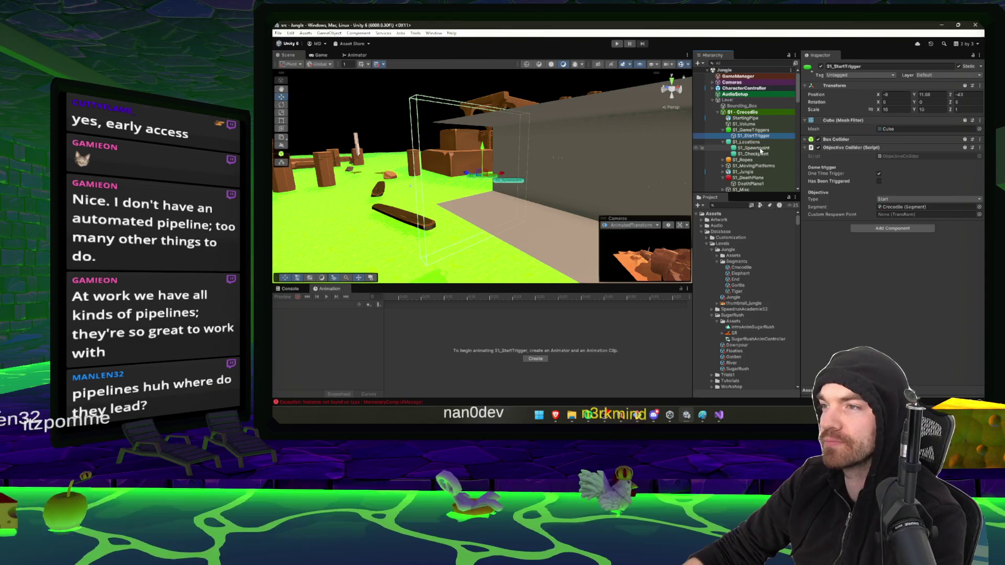
{"action": "left_click_drag", "start_coordinate": [761, 152], "coordinate": [906, 215]}
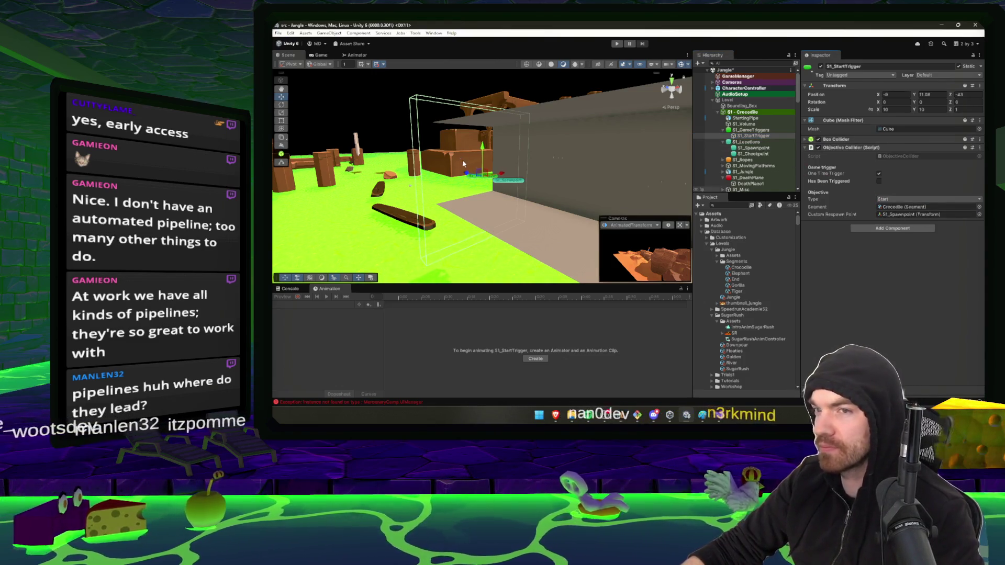
{"action": "mouse_move", "coordinate": [463, 164]}
{"action": "left_mouse_down"}
{"action": "mouse_move", "coordinate": [482, 139]}
{"action": "mouse_move", "coordinate": [503, 131]}
{"action": "mouse_move", "coordinate": [529, 139]}
{"action": "mouse_move", "coordinate": [537, 125]}
{"action": "left_mouse_up"}
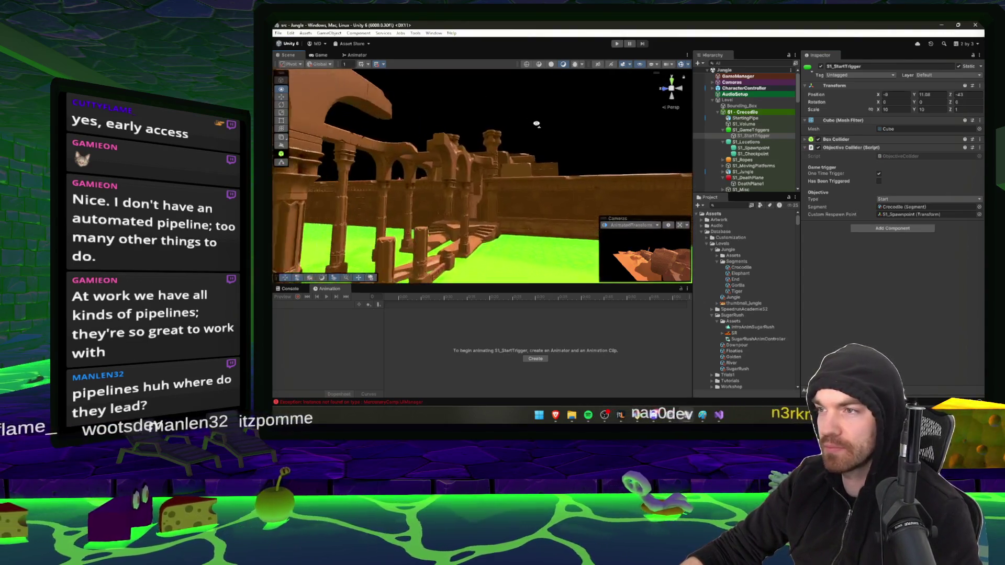
{"action": "left_click", "coordinate": [518, 172]}
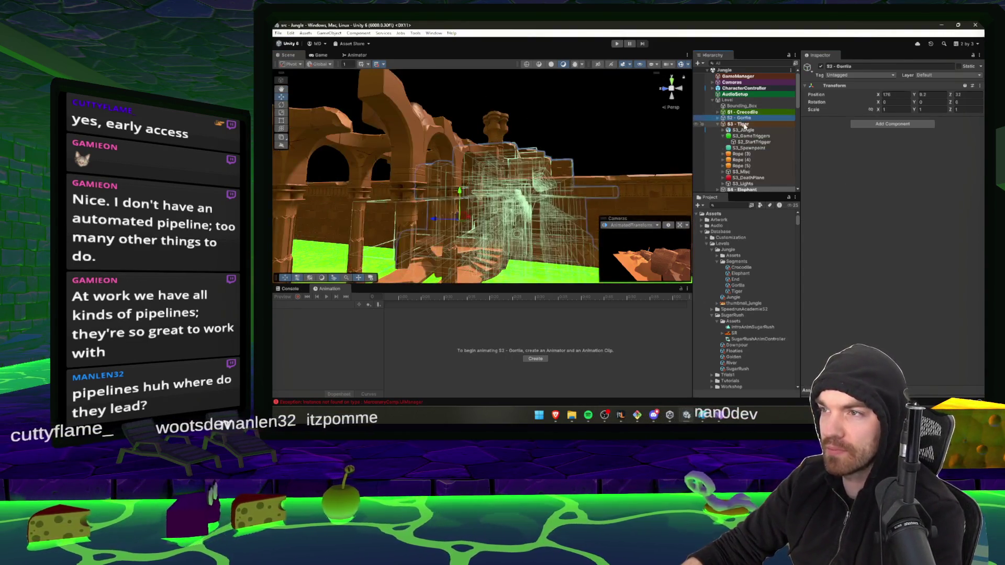
- Rename the start trigger under S3_GameTriggers to S3_StartTrigger
{"action": "left_click", "coordinate": [754, 142]}
{"action": "key", "text": "f"}
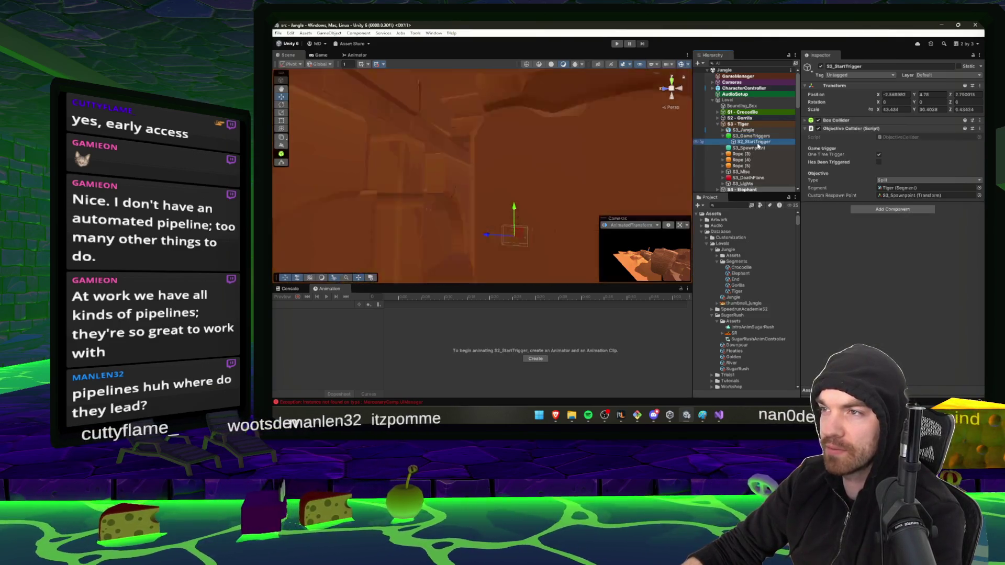
{"action": "left_click", "coordinate": [750, 131]}
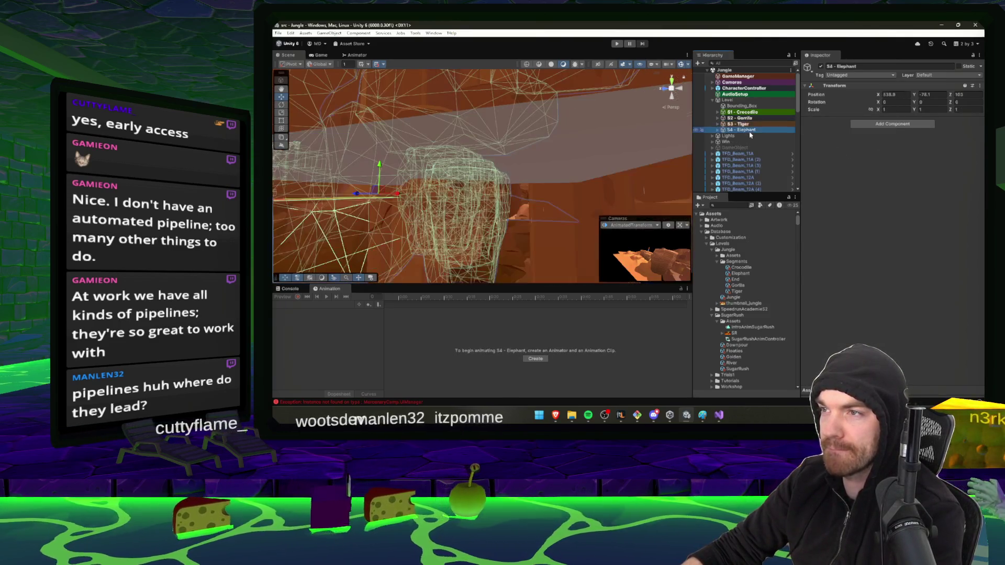
{"action": "key", "text": "Right"}
{"action": "left_click", "coordinate": [754, 141]}
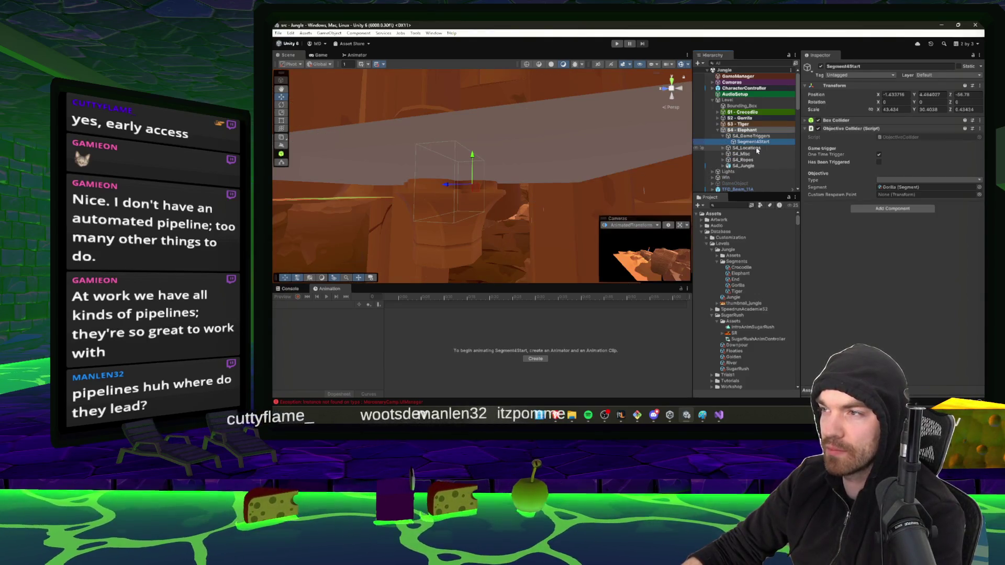
{"action": "key", "text": "ctrl+z"}
{"action": "key", "text": "ctrl+z"}
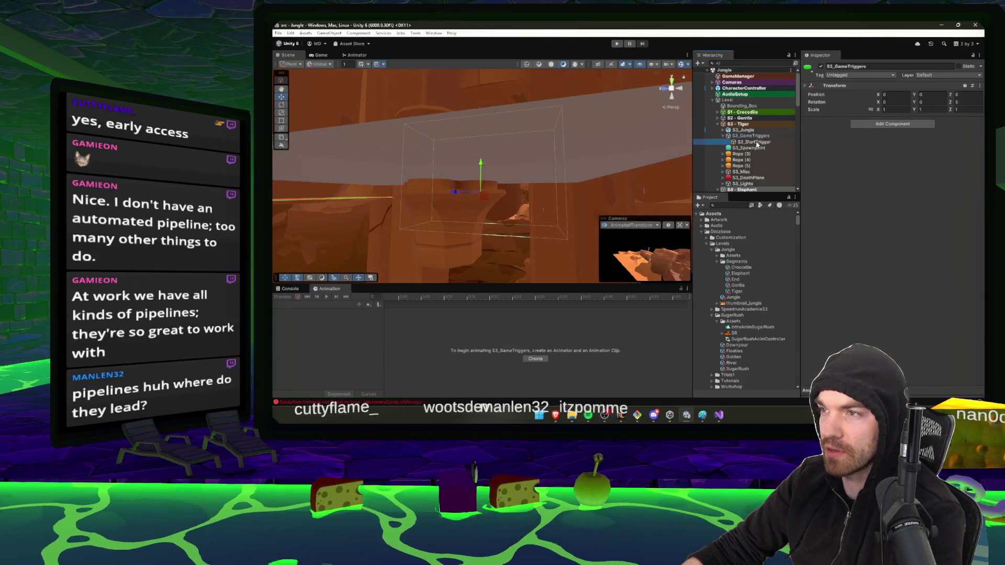
{"action": "left_click", "coordinate": [754, 142]}
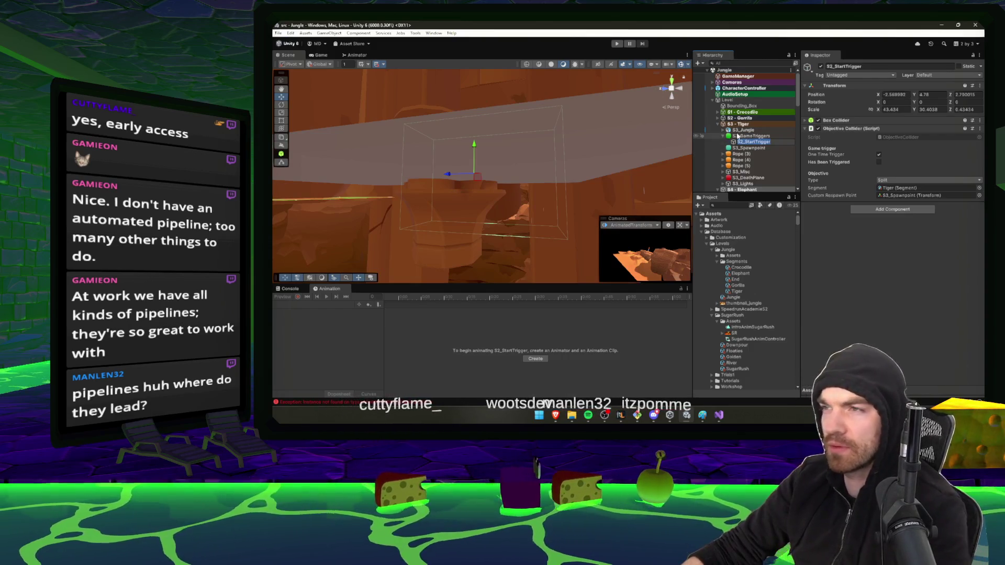
{"action": "key", "text": "Return"}
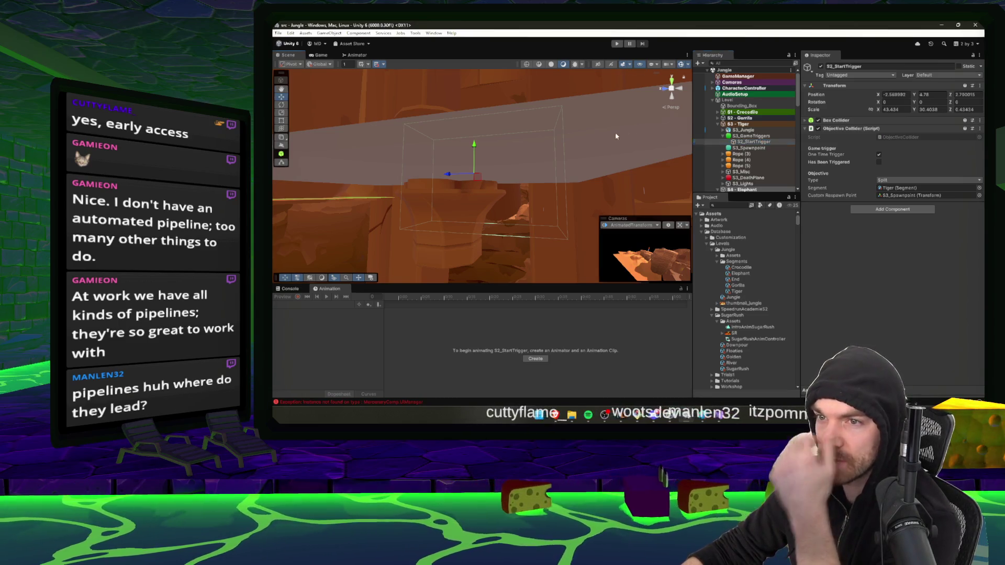
- Collapse S3_GameTriggers and select the S4 - Elephant start trigger
{"action": "mouse_move", "coordinate": [616, 136]}
{"action": "left_mouse_down"}
{"action": "mouse_move", "coordinate": [555, 209]}
{"action": "mouse_move", "coordinate": [492, 217]}
{"action": "mouse_move", "coordinate": [513, 189]}
{"action": "mouse_move", "coordinate": [529, 188]}
{"action": "left_mouse_up"}
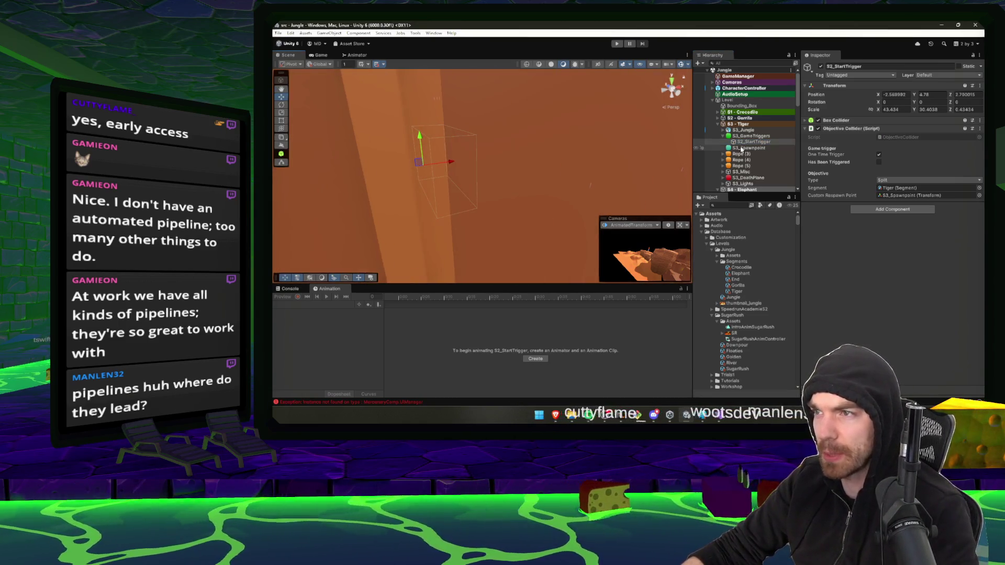
{"action": "left_click", "coordinate": [728, 136]}
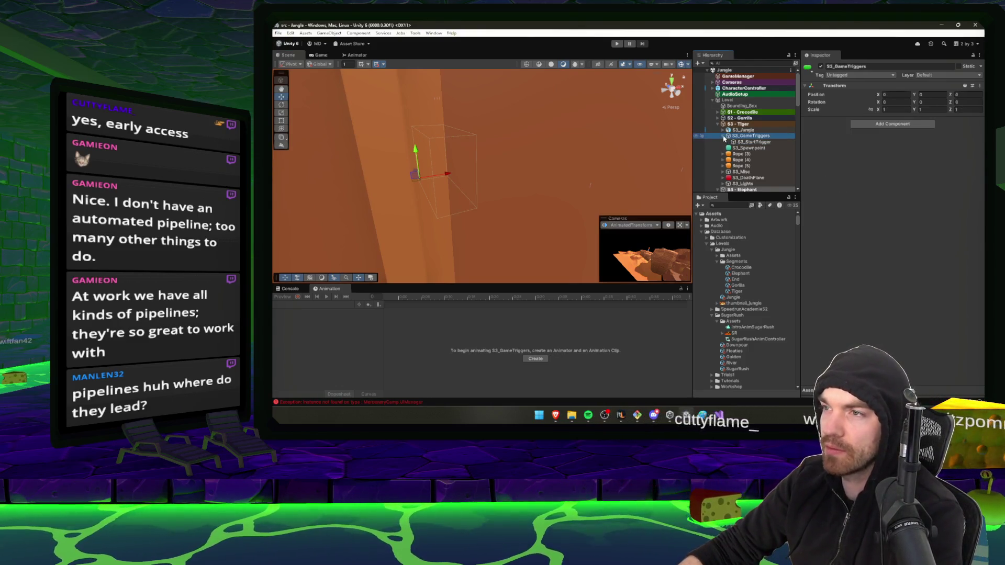
{"action": "left_click", "coordinate": [723, 136]}
{"action": "left_click", "coordinate": [749, 189]}
{"action": "left_click", "coordinate": [754, 174]}
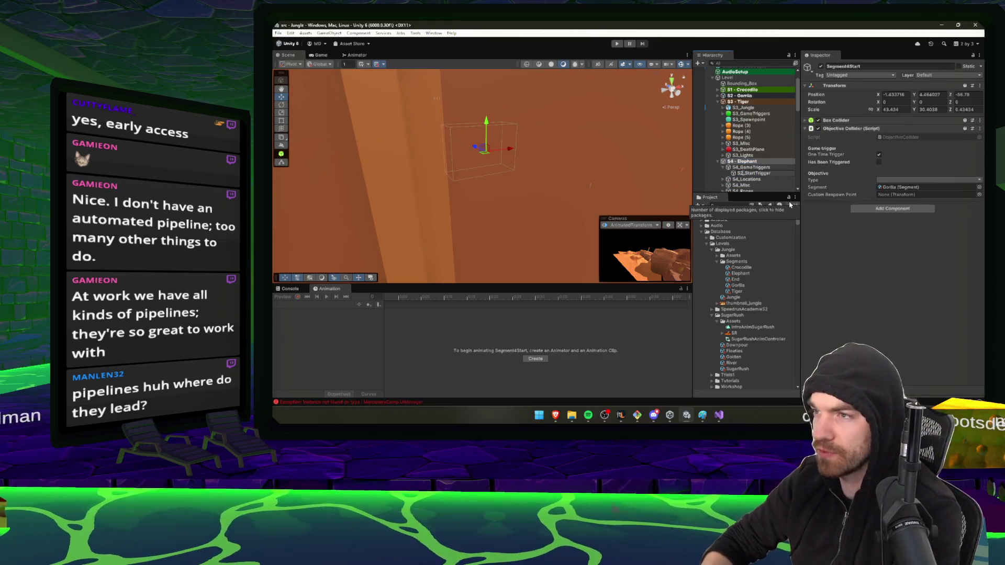
- Set S4_StartTrigger's Objective Type to Split and expand S4_Locations
{"action": "left_click", "coordinate": [937, 179]}
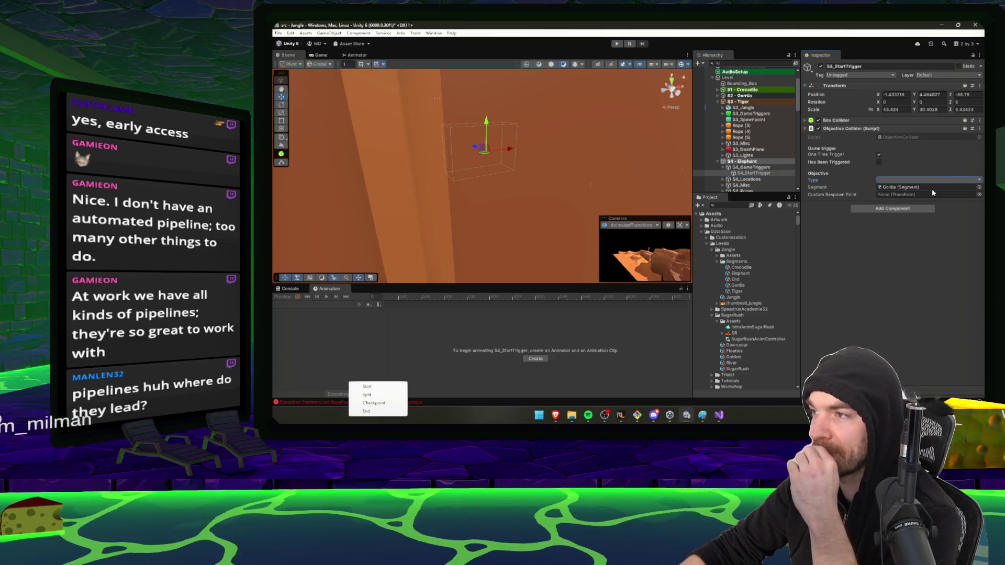
{"action": "left_click", "coordinate": [401, 395]}
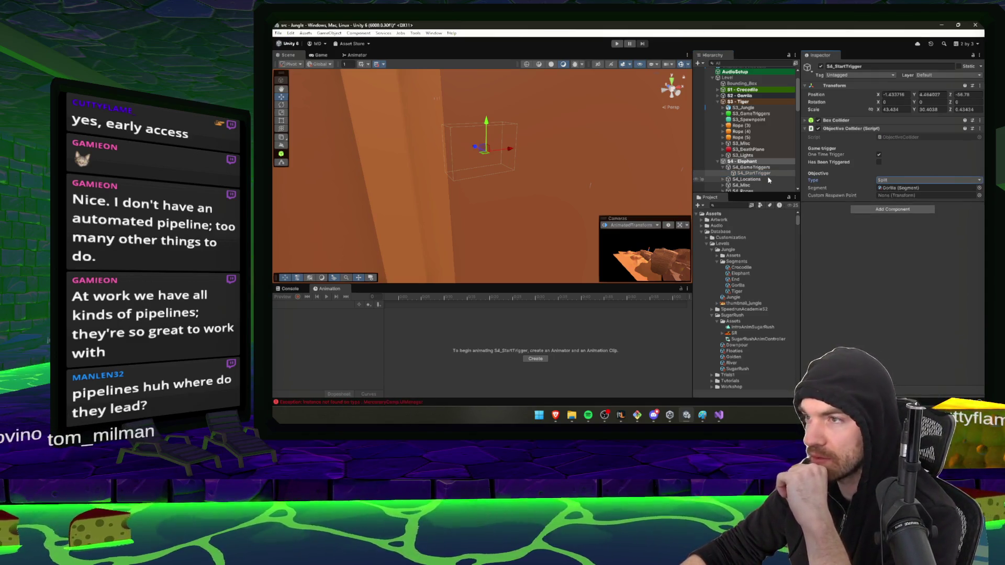
{"action": "left_click", "coordinate": [723, 179]}
{"action": "scroll", "coordinate": [754, 157], "scroll_direction": "down", "scroll_amount": 3}
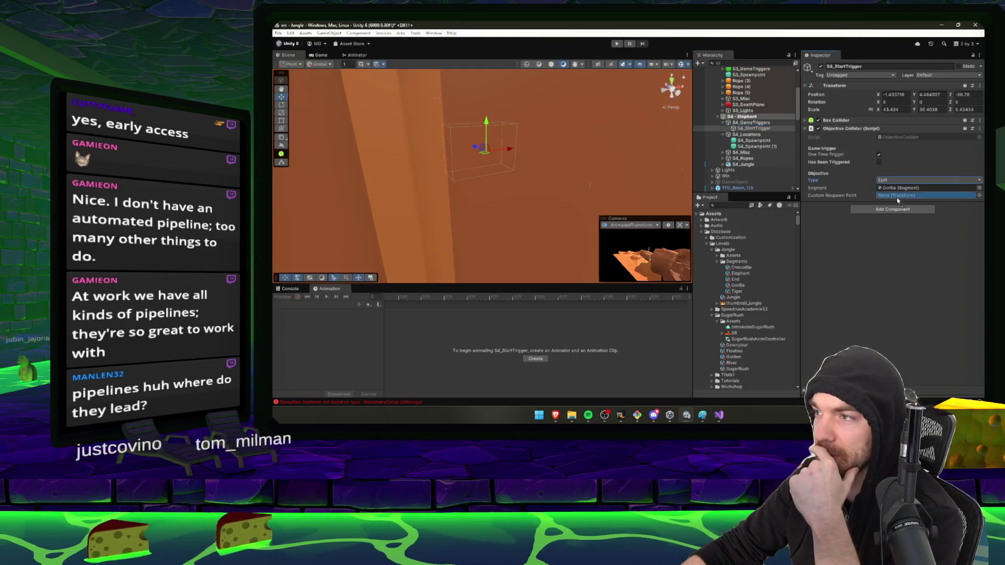
- Move S4_Spawnpoint (1) down onto the lily pad
{"action": "double_click", "coordinate": [760, 141]}
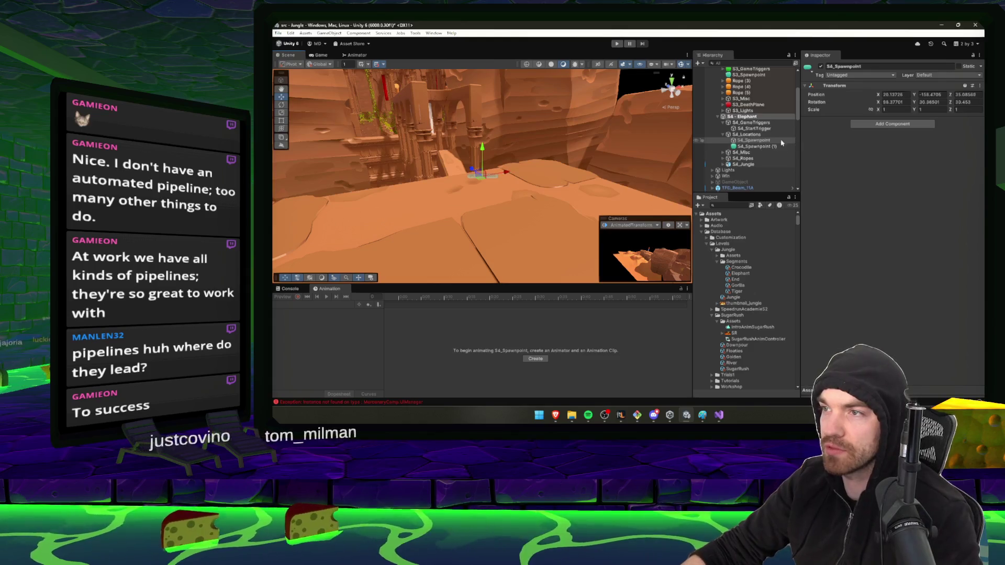
{"action": "double_click", "coordinate": [780, 146]}
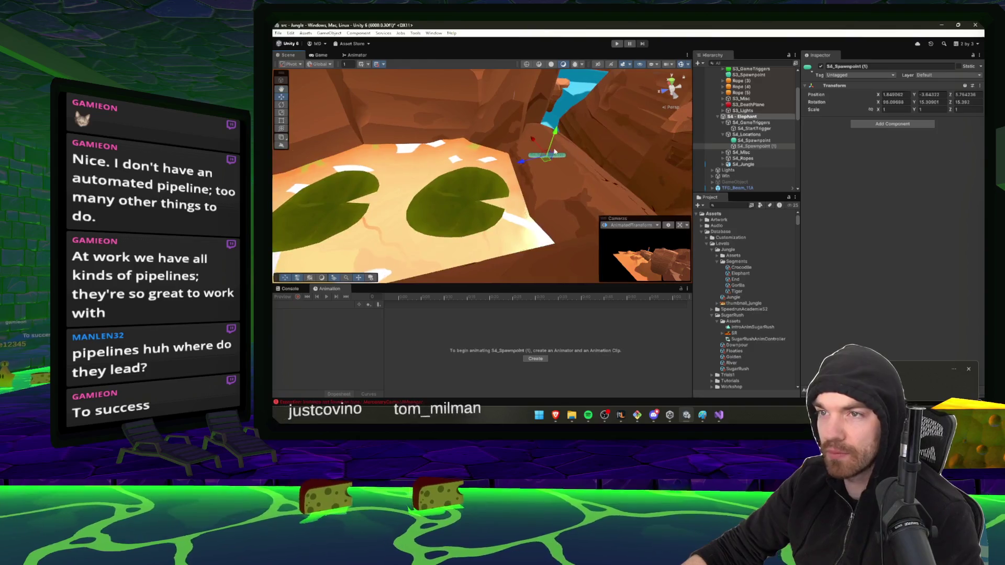
{"action": "left_click_drag", "start_coordinate": [555, 152], "coordinate": [467, 175]}
{"action": "key", "text": "f"}
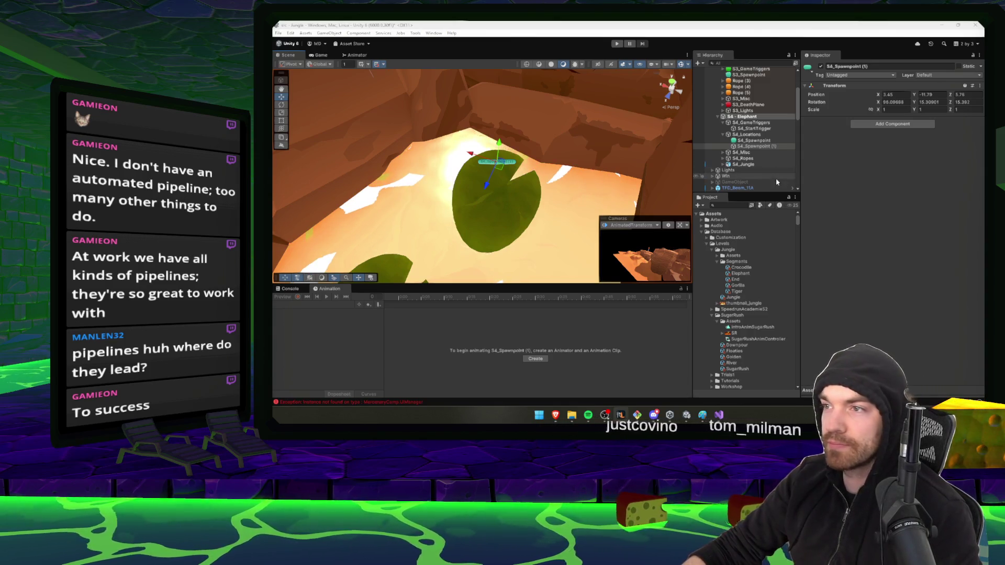
- Delete the original S4_Spawnpoint and rename S4_Spawnpoint (1) to S4_Spawnpoint
{"action": "left_click", "coordinate": [764, 147]}
{"action": "left_click", "coordinate": [764, 141]}
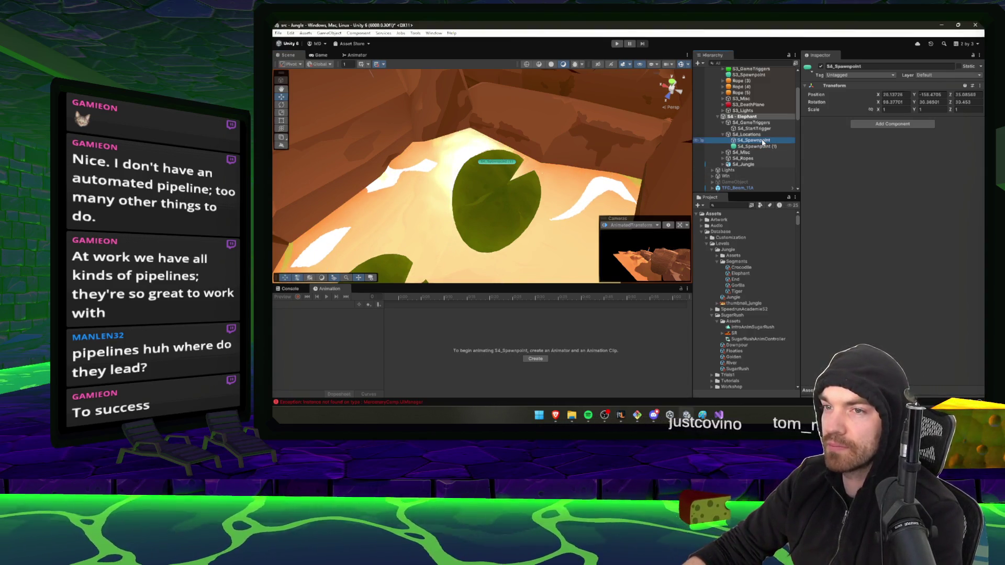
{"action": "key", "text": "Delete"}
{"action": "key", "text": "F2"}
{"action": "key", "text": "End"}
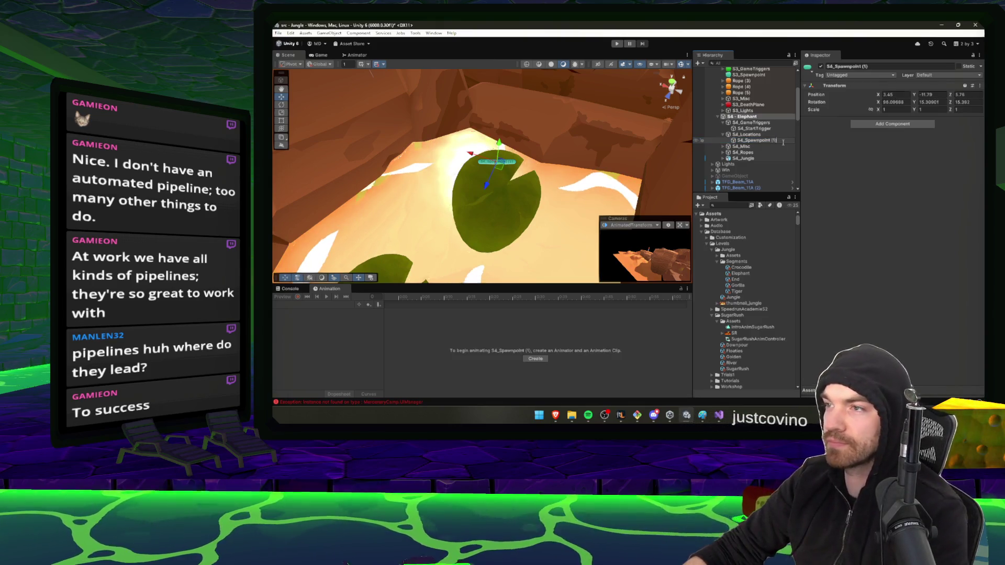
{"action": "key", "text": "BackSpace"}
{"action": "key", "text": "BackSpace"}
{"action": "key", "text": "BackSpace"}
- Give S4_StartTrigger S4_Spawnpoint as Custom Respawn Point and the Elephant segment
{"action": "left_click", "coordinate": [754, 123]}
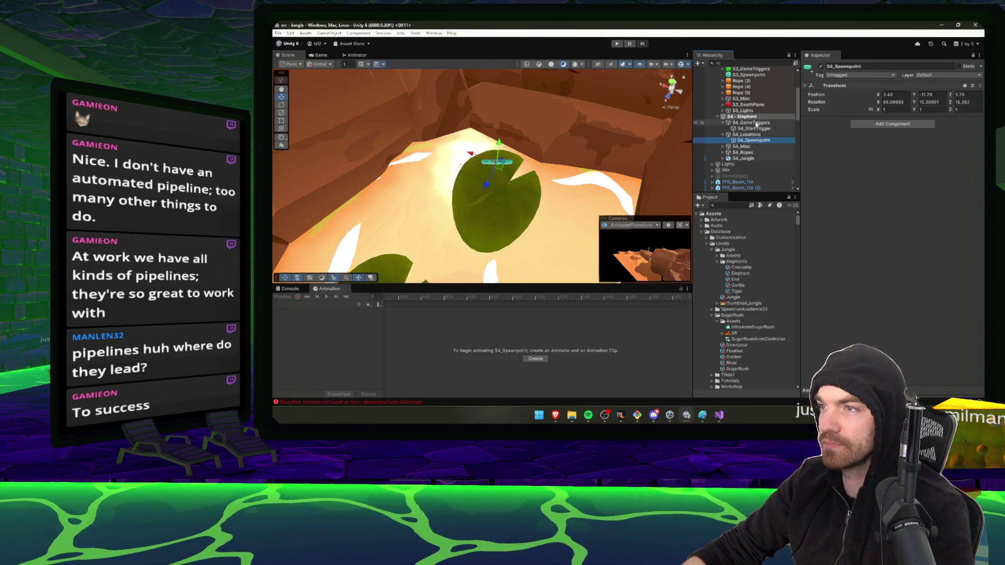
{"action": "left_click", "coordinate": [757, 128]}
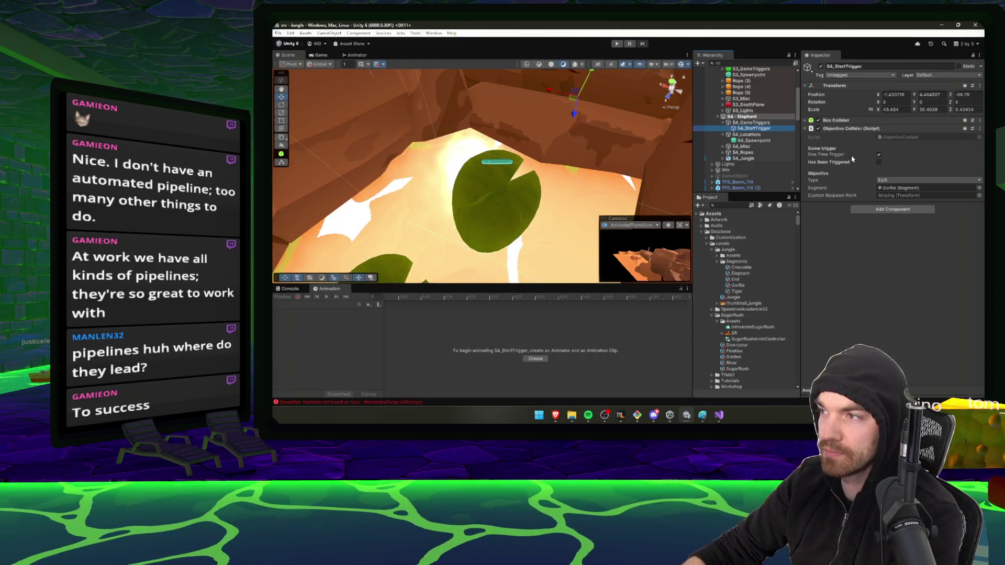
{"action": "left_click_drag", "start_coordinate": [922, 198], "coordinate": [916, 195]}
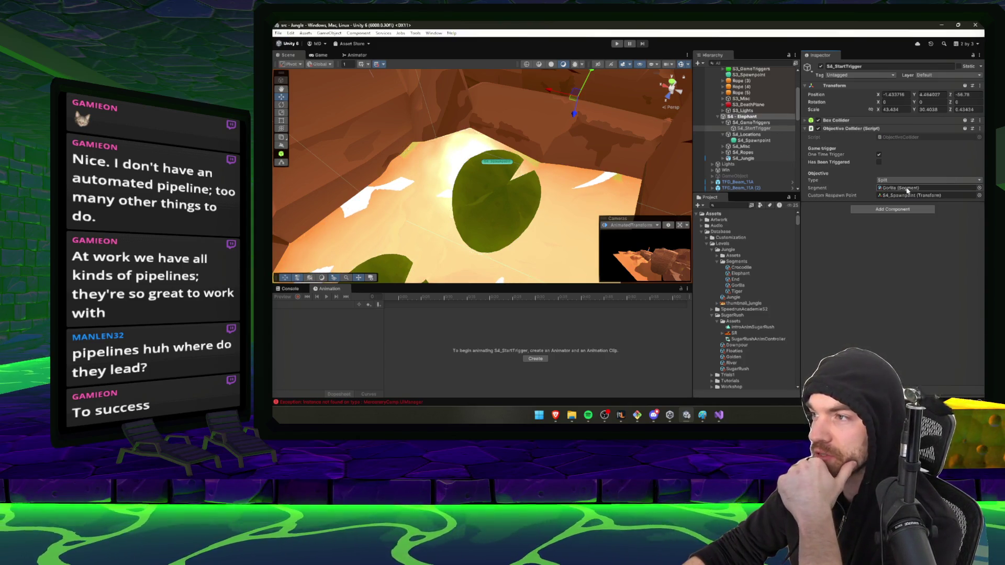
{"action": "left_click_drag", "start_coordinate": [740, 274], "coordinate": [906, 188]}
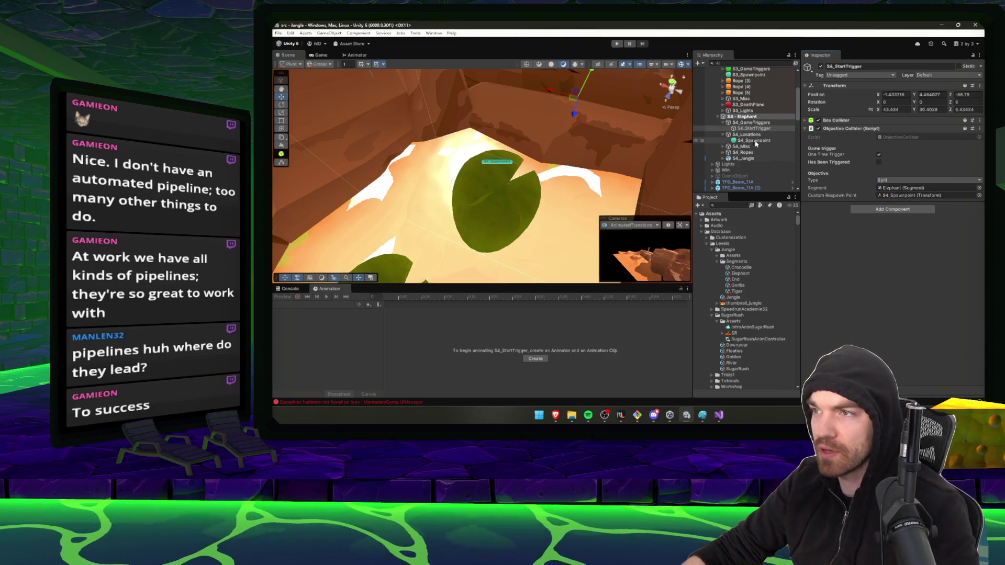
- Collapse the S4 groups and expand Win to show Trophy and Spot Light
{"action": "left_click", "coordinate": [747, 117]}
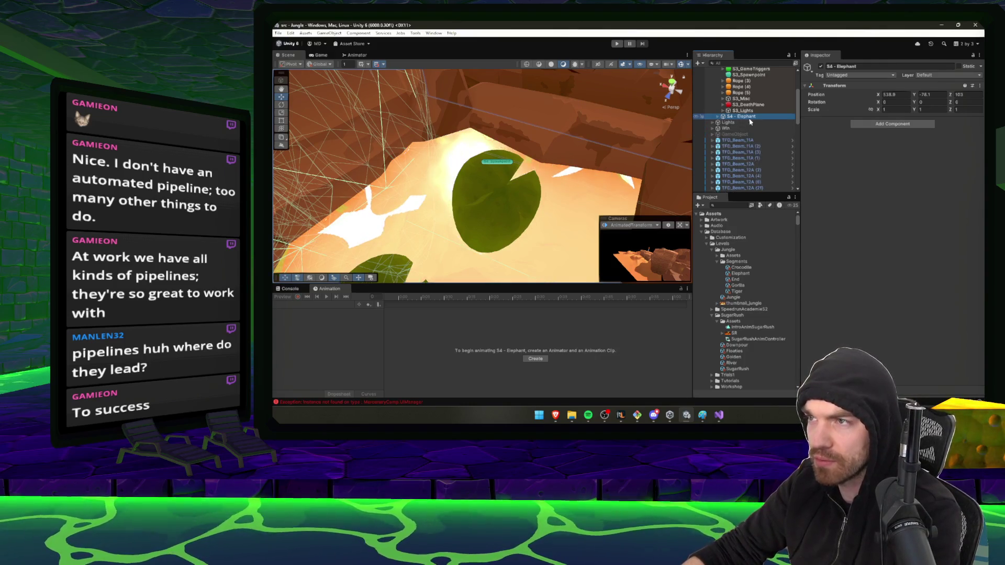
{"action": "left_click", "coordinate": [753, 123]}
{"action": "key", "text": "Left"}
{"action": "key", "text": "Down"}
{"action": "key", "text": "Left"}
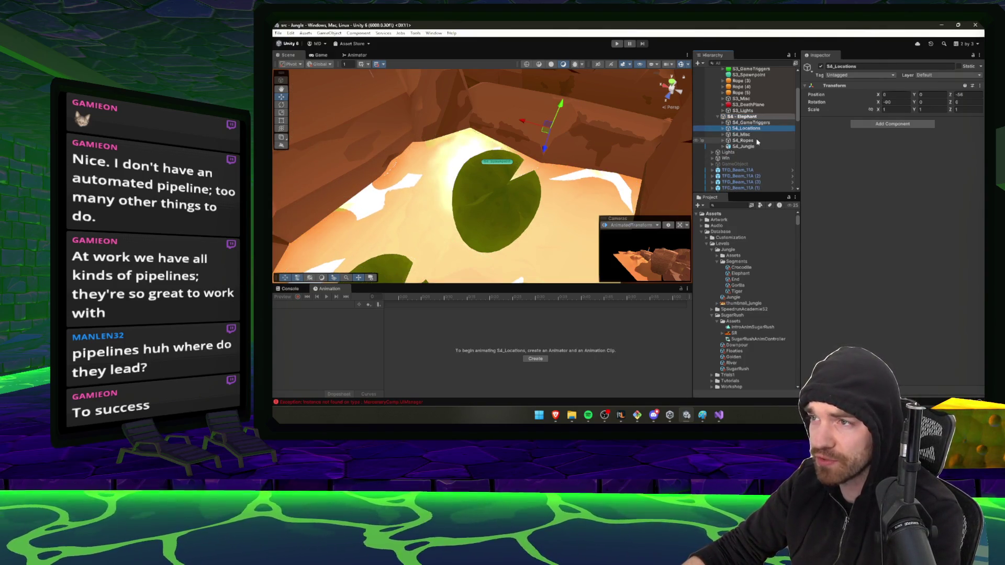
{"action": "key", "text": "Right"}
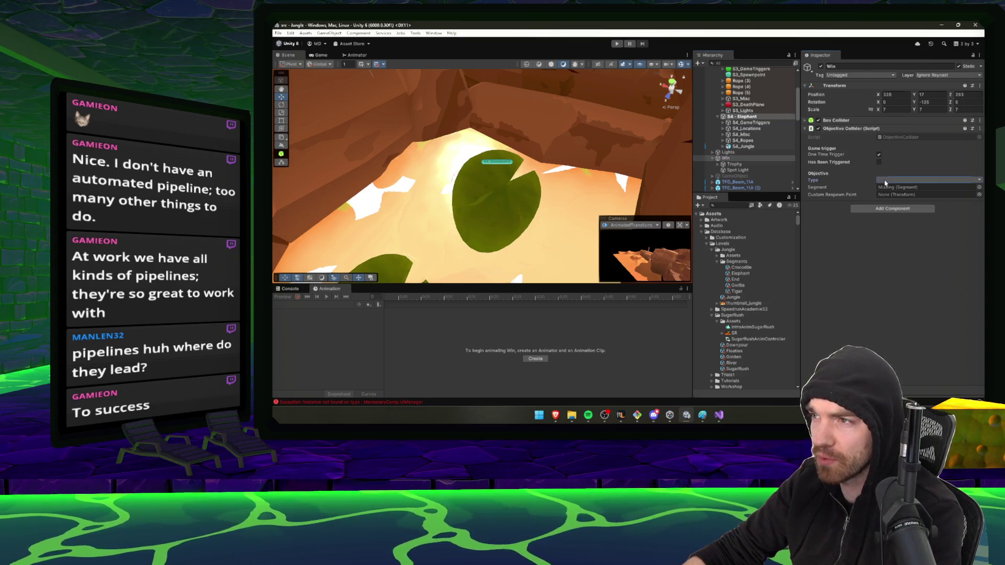
- Set Win's Objective Type to End and frame the trophy
{"action": "left_click", "coordinate": [373, 411]}
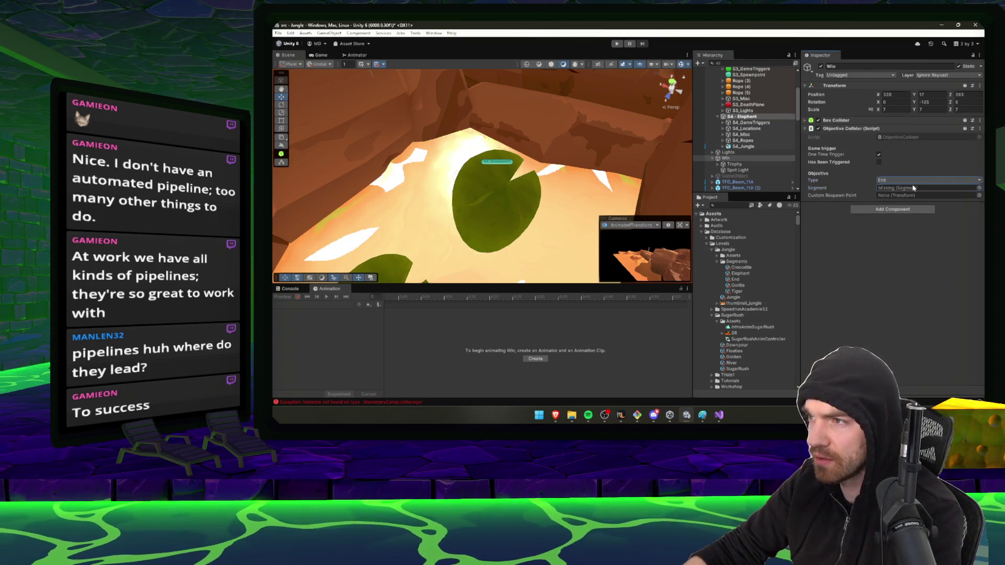
{"action": "key", "text": "f"}
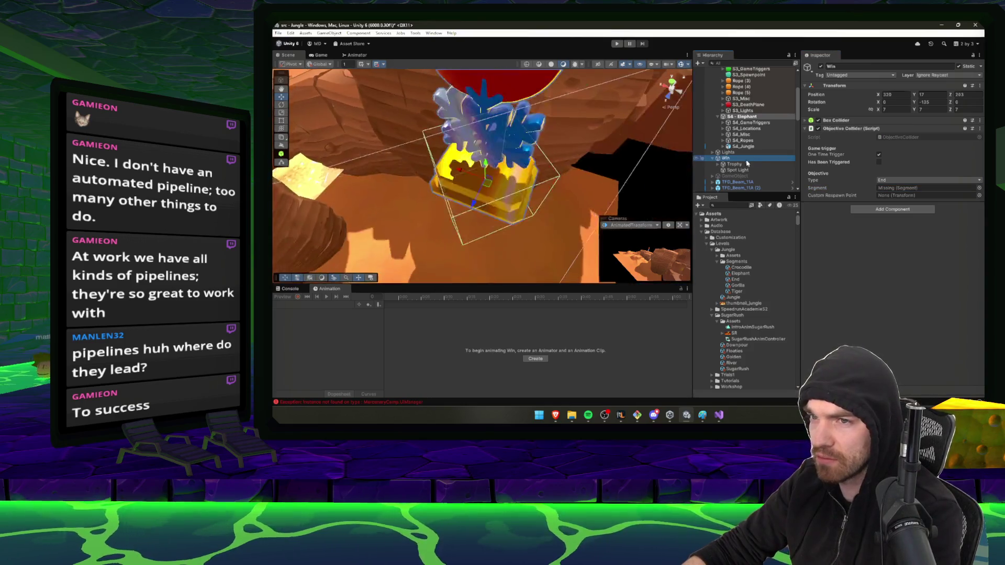
{"action": "mouse_move", "coordinate": [476, 148]}
{"action": "left_mouse_down"}
{"action": "mouse_move", "coordinate": [578, 169]}
{"action": "mouse_move", "coordinate": [482, 165]}
{"action": "mouse_move", "coordinate": [454, 174]}
{"action": "mouse_move", "coordinate": [599, 131]}
{"action": "mouse_move", "coordinate": [450, 120]}
{"action": "left_mouse_up"}
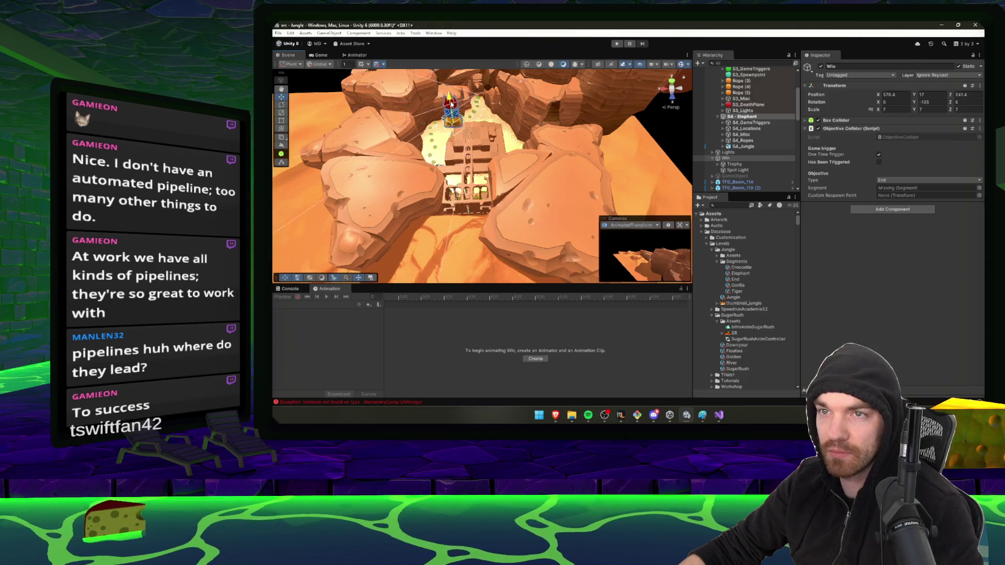
{"action": "key", "text": "f"}
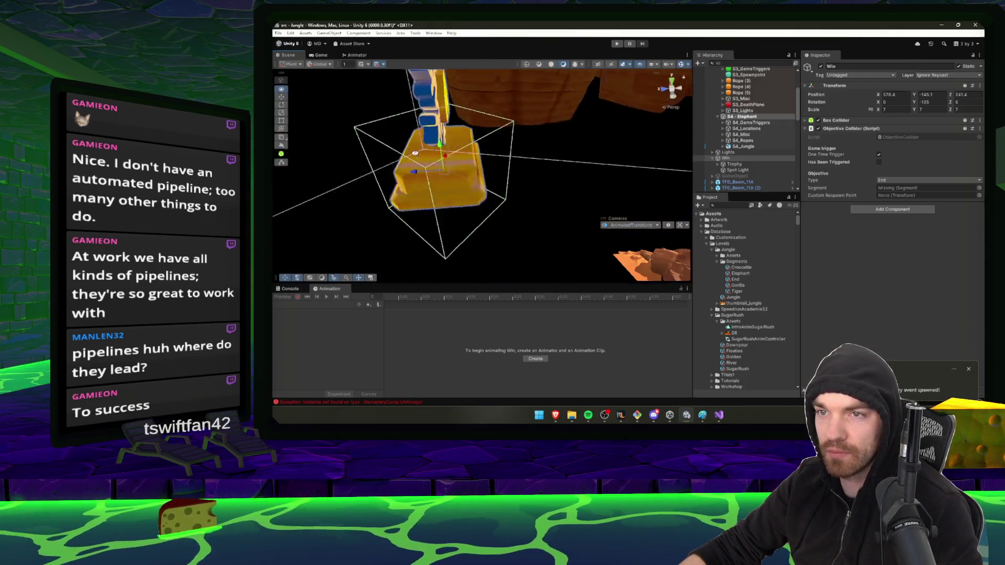
- Lower the Win trophy into the temple ruins
{"action": "left_click_drag", "start_coordinate": [355, 143], "coordinate": [377, 160]}
{"action": "key", "text": "f"}
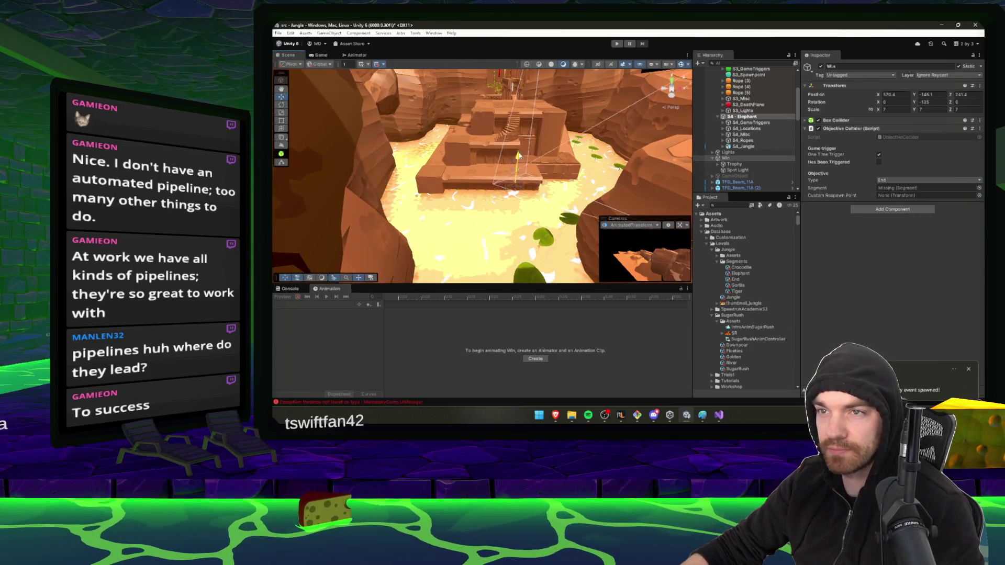
{"action": "mouse_move", "coordinate": [542, 70]}
{"action": "left_mouse_down"}
{"action": "mouse_move", "coordinate": [473, 137]}
{"action": "mouse_move", "coordinate": [463, 108]}
{"action": "left_mouse_up"}
{"action": "key", "text": "f"}
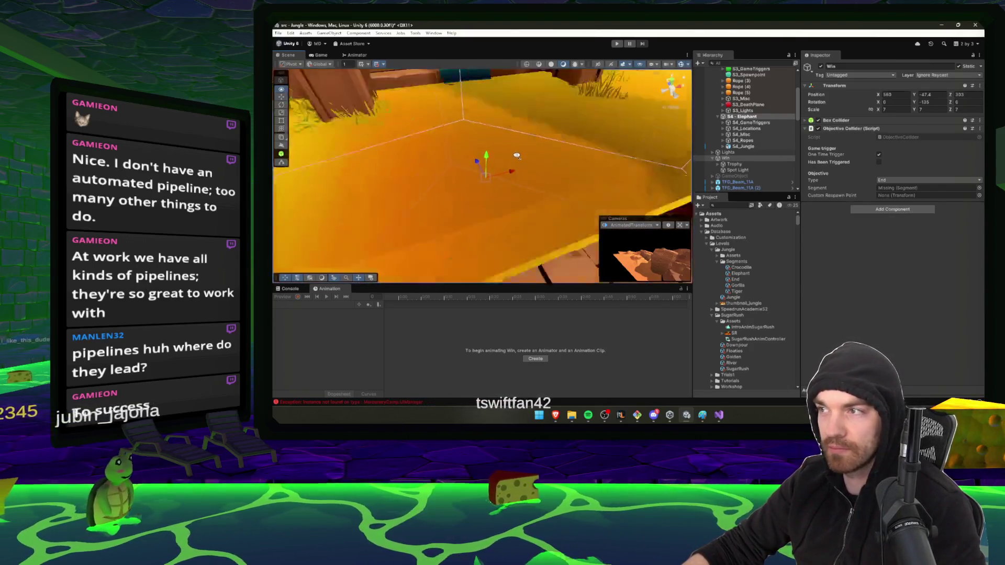
- Set the Win trophy's scale to 2 and reposition it in the temple
{"action": "left_click", "coordinate": [968, 110]}
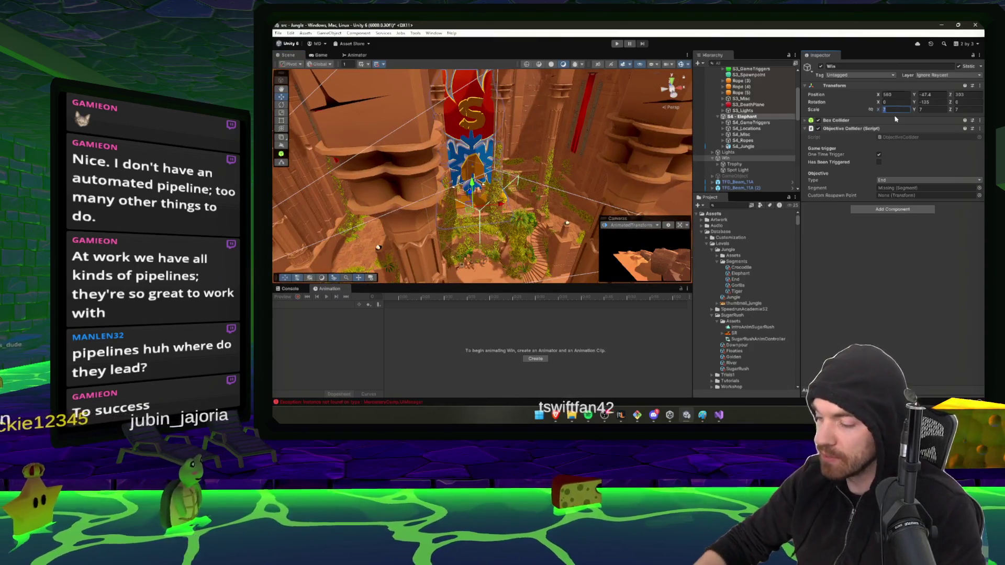
{"action": "type", "text": "2"}
{"action": "key", "text": "Return"}
{"action": "key", "text": "f"}
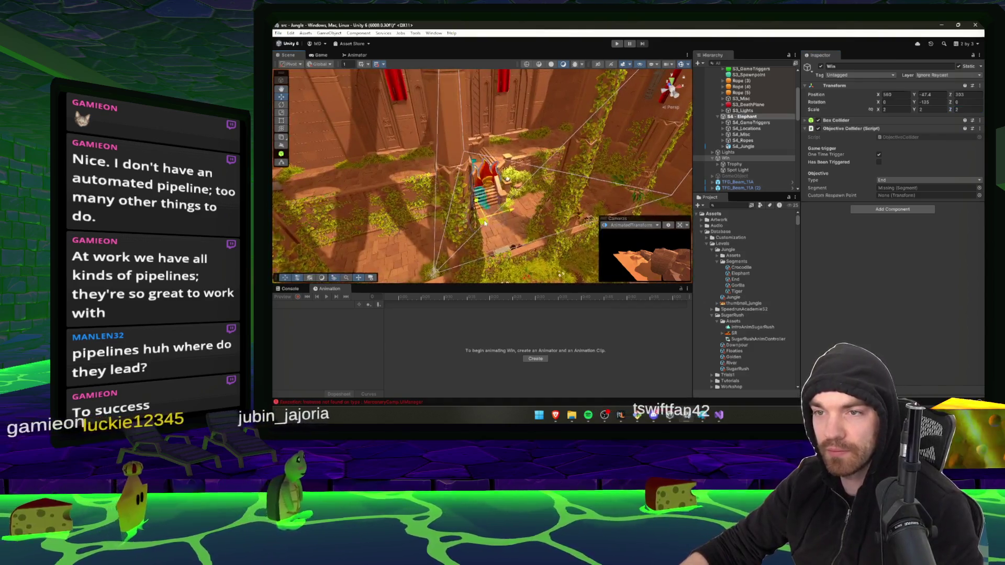
{"action": "mouse_move", "coordinate": [484, 223]}
{"action": "left_mouse_down"}
{"action": "mouse_move", "coordinate": [476, 147]}
{"action": "mouse_move", "coordinate": [496, 166]}
{"action": "mouse_move", "coordinate": [356, 146]}
{"action": "left_mouse_up"}
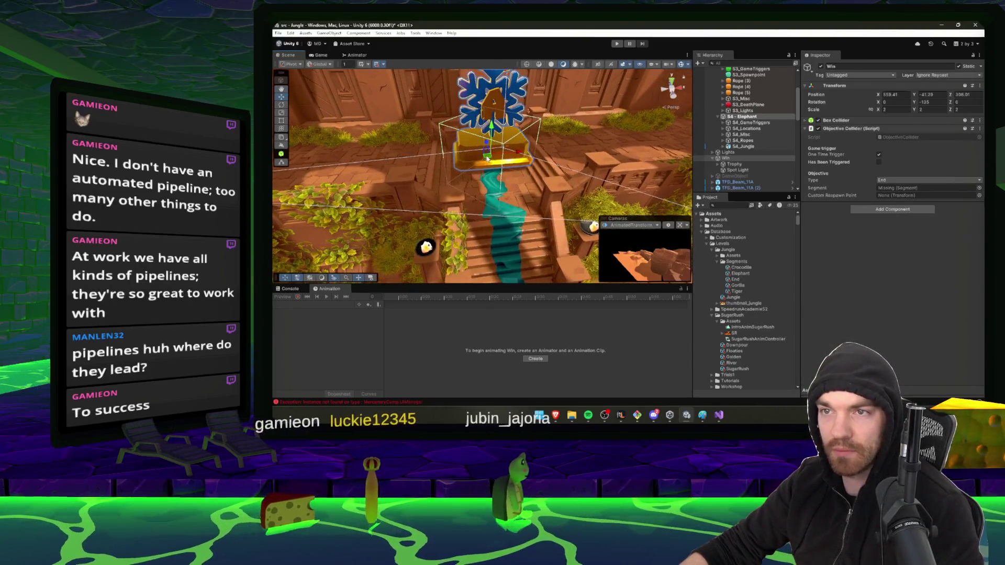
- Reduce the Win trophy's scale to 1, then briefly check Discord
{"action": "left_click", "coordinate": [968, 109]}
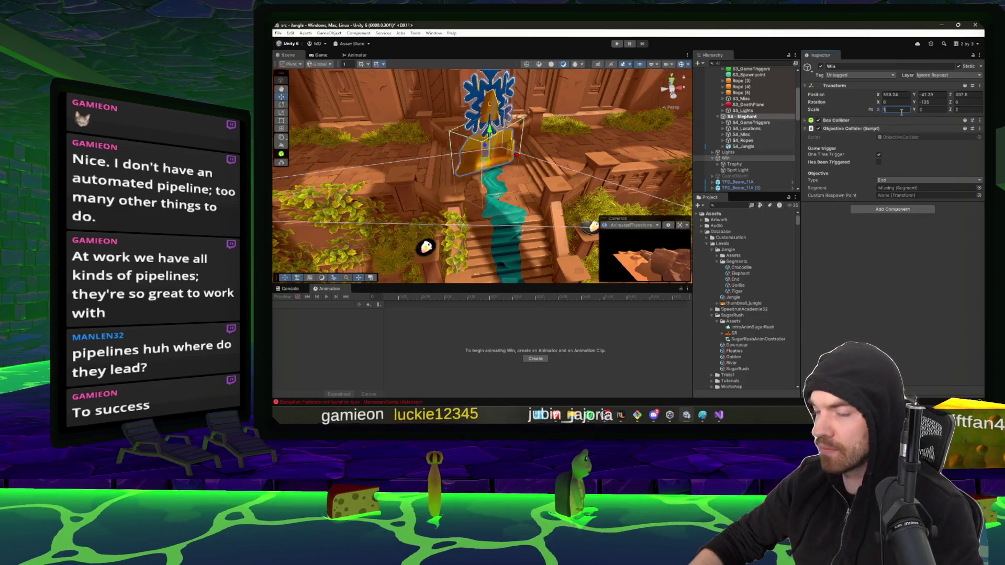
{"action": "type", "text": "1"}
{"action": "mouse_move", "coordinate": [544, 157]}
{"action": "left_mouse_down"}
{"action": "mouse_move", "coordinate": [514, 150]}
{"action": "mouse_move", "coordinate": [491, 182]}
{"action": "mouse_move", "coordinate": [603, 50]}
{"action": "left_mouse_up"}
{"action": "left_click", "coordinate": [658, 415]}
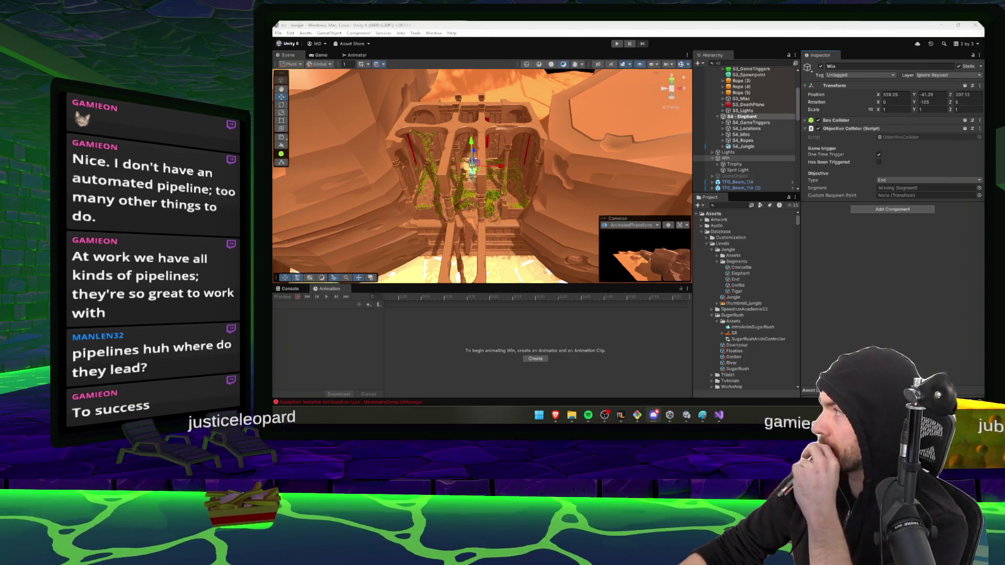
{"action": "left_click", "coordinate": [686, 416]}
- Enter Play mode and open the three-hourglass trophy image from Discord alongside it
{"action": "left_click", "coordinate": [617, 43]}
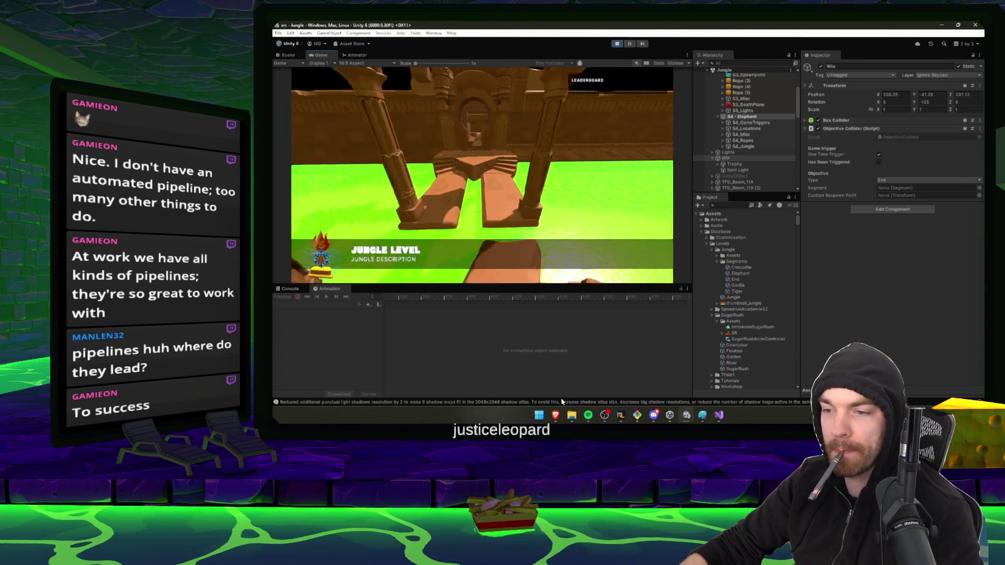
{"action": "mouse_move", "coordinate": [556, 415]}
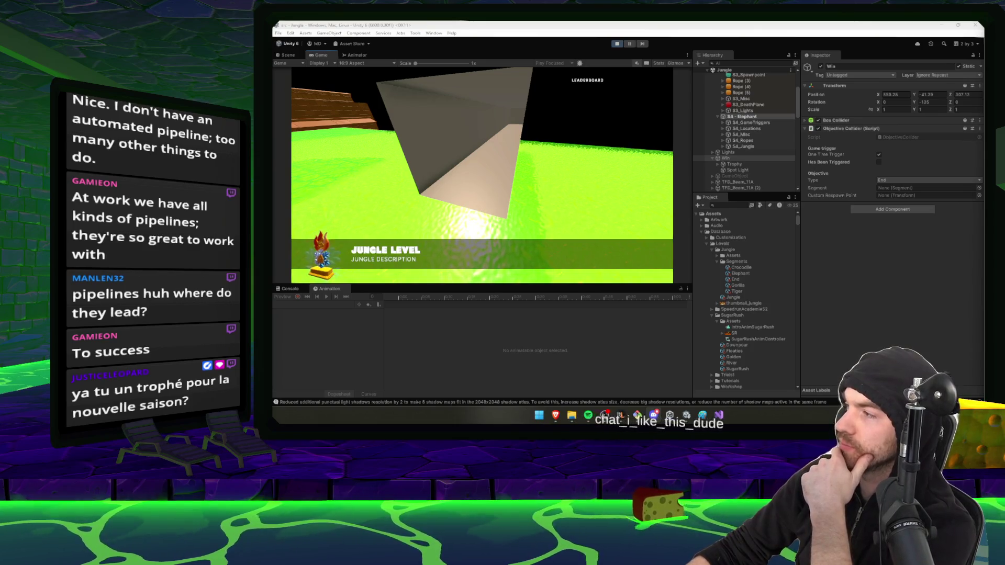
{"action": "left_click", "coordinate": [654, 415]}
{"action": "mouse_move", "coordinate": [717, 81]}
{"action": "left_mouse_down"}
{"action": "mouse_move", "coordinate": [638, 50]}
{"action": "mouse_move", "coordinate": [634, 58]}
{"action": "left_mouse_up"}
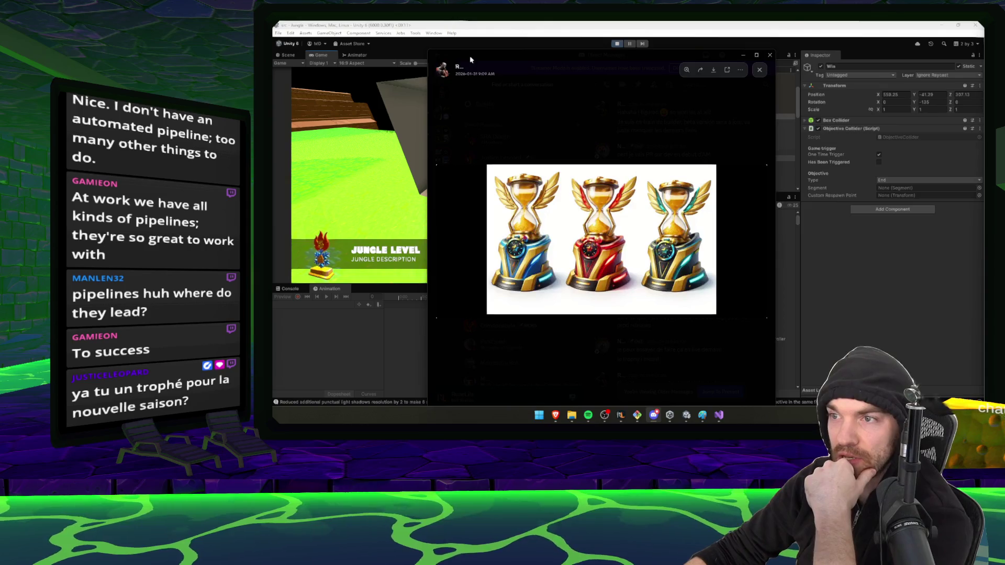
- Dismiss the Discord trophy image to return to the running Jungle level
{"action": "key", "text": "alt+Tab"}
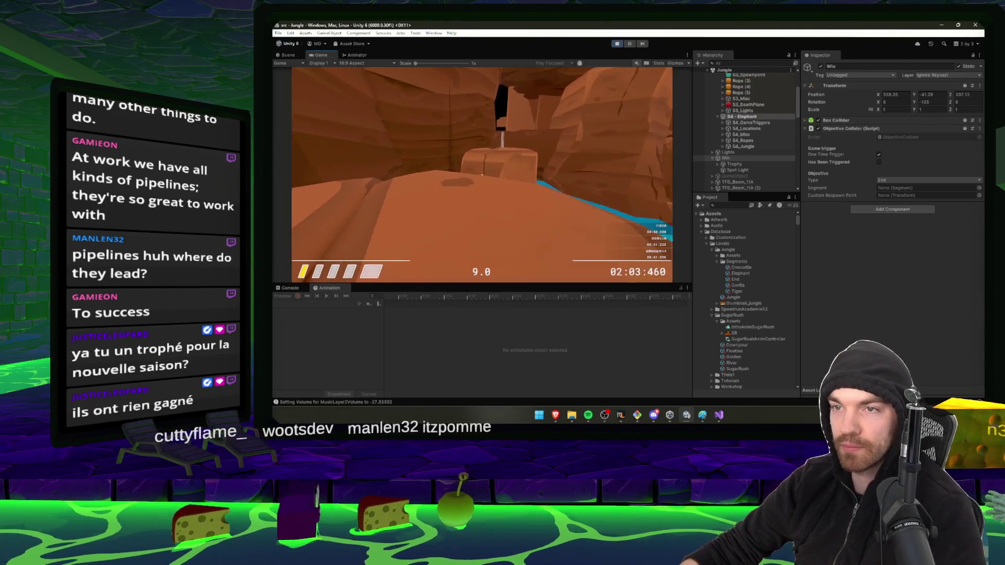
- Exit play mode and frame Win in the Scene view
{"action": "key", "text": "Escape"}
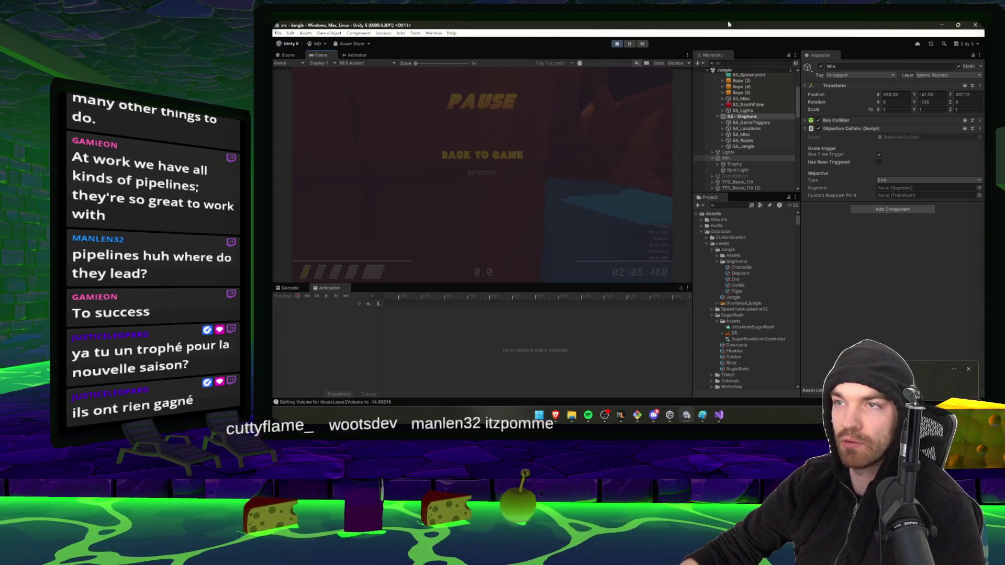
{"action": "double_click", "coordinate": [726, 158]}
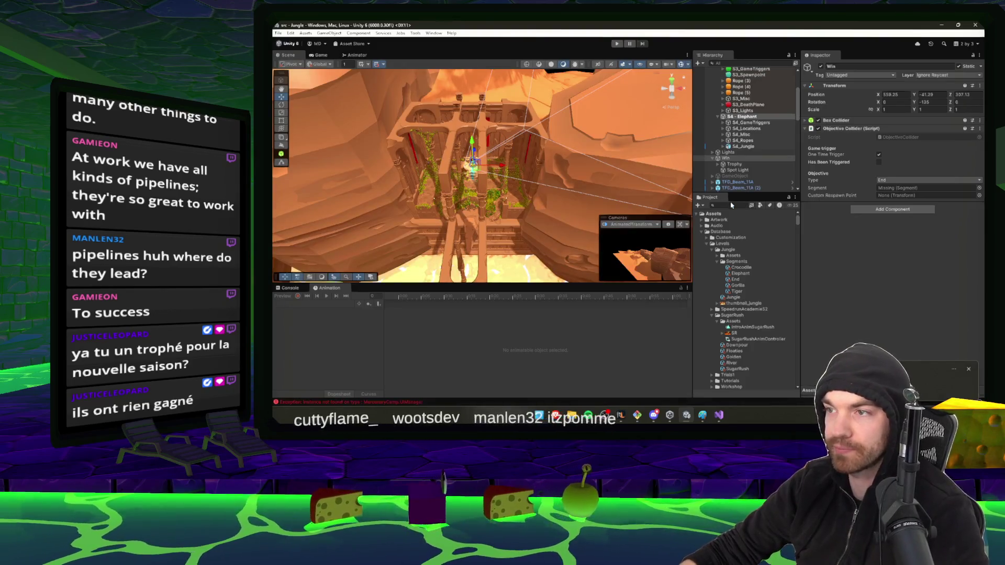
{"action": "mouse_move", "coordinate": [460, 178]}
{"action": "left_mouse_down"}
{"action": "mouse_move", "coordinate": [470, 179]}
{"action": "mouse_move", "coordinate": [450, 176]}
{"action": "left_mouse_up"}
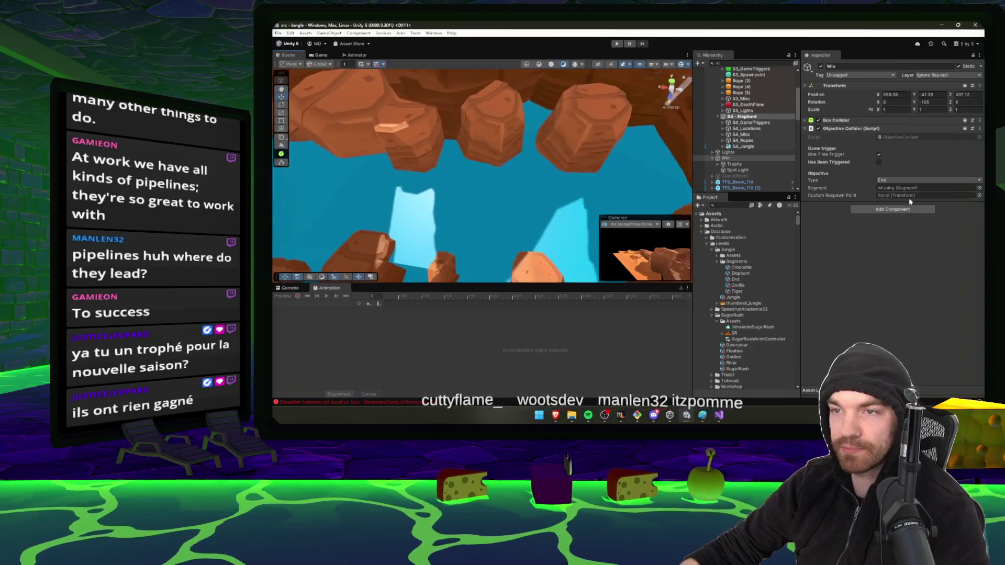
{"action": "left_click", "coordinate": [508, 138]}
{"action": "left_click_drag", "start_coordinate": [462, 144], "coordinate": [426, 92]}
- Select the TFD_Canyon_Cliff_02A (9) cliff among the canyon rocks
{"action": "left_click", "coordinate": [366, 92]}
{"action": "left_click", "coordinate": [425, 102]}
{"action": "key", "text": "f"}
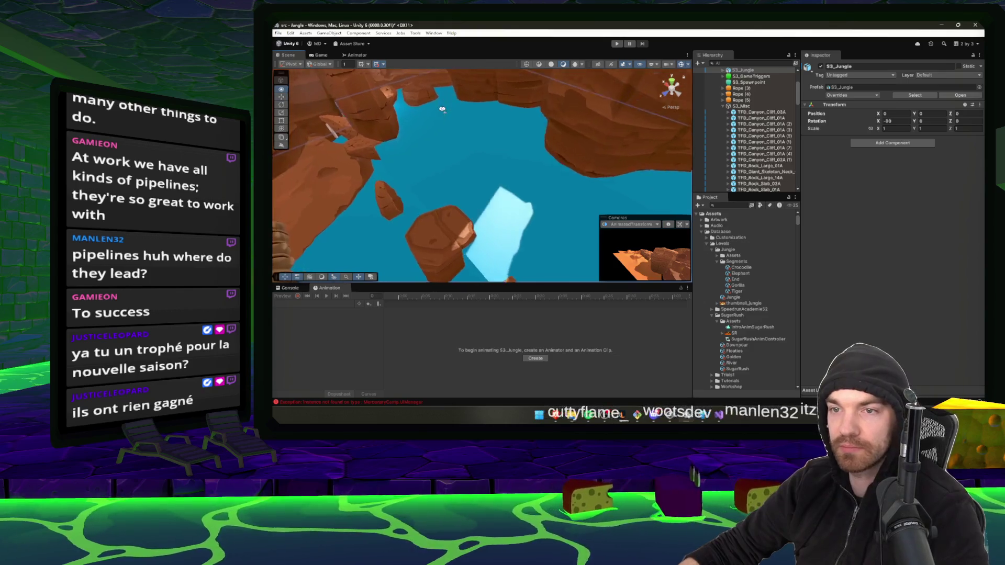
{"action": "mouse_move", "coordinate": [468, 175]}
{"action": "left_mouse_down"}
{"action": "mouse_move", "coordinate": [549, 133]}
{"action": "mouse_move", "coordinate": [507, 198]}
{"action": "mouse_move", "coordinate": [472, 226]}
{"action": "mouse_move", "coordinate": [437, 187]}
{"action": "mouse_move", "coordinate": [526, 138]}
{"action": "mouse_move", "coordinate": [377, 198]}
{"action": "mouse_move", "coordinate": [461, 163]}
{"action": "mouse_move", "coordinate": [581, 156]}
{"action": "mouse_move", "coordinate": [564, 190]}
{"action": "left_mouse_up"}
{"action": "left_click", "coordinate": [498, 199]}
{"action": "key", "text": "e"}
{"action": "left_click", "coordinate": [446, 204]}
- Delete the misplaced TFD_Canyon_Cliff_02A (9) cliff
{"action": "key", "text": "w"}
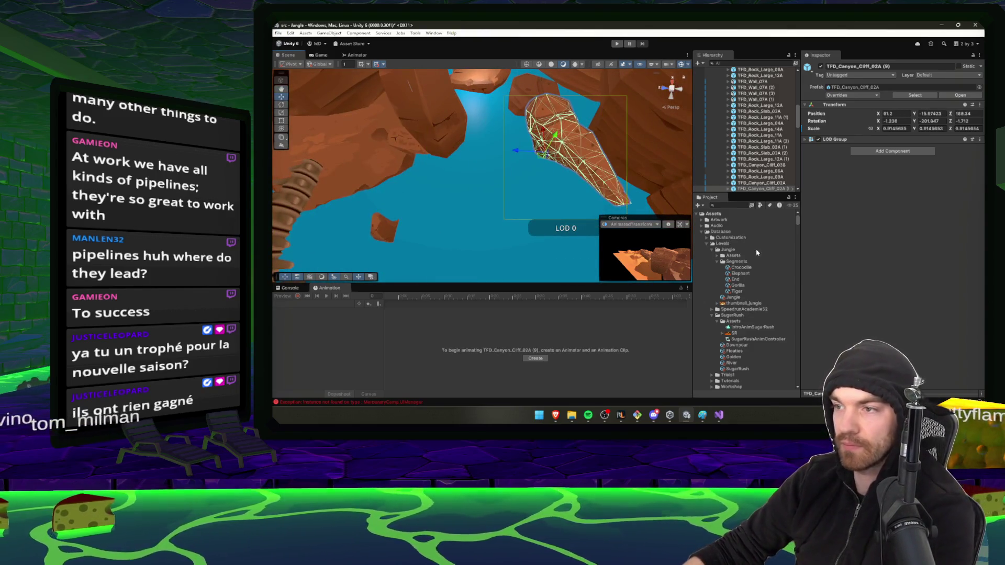
{"action": "key", "text": "Delete"}
{"action": "left_click", "coordinate": [727, 205]}
{"action": "type", "text": "p"}
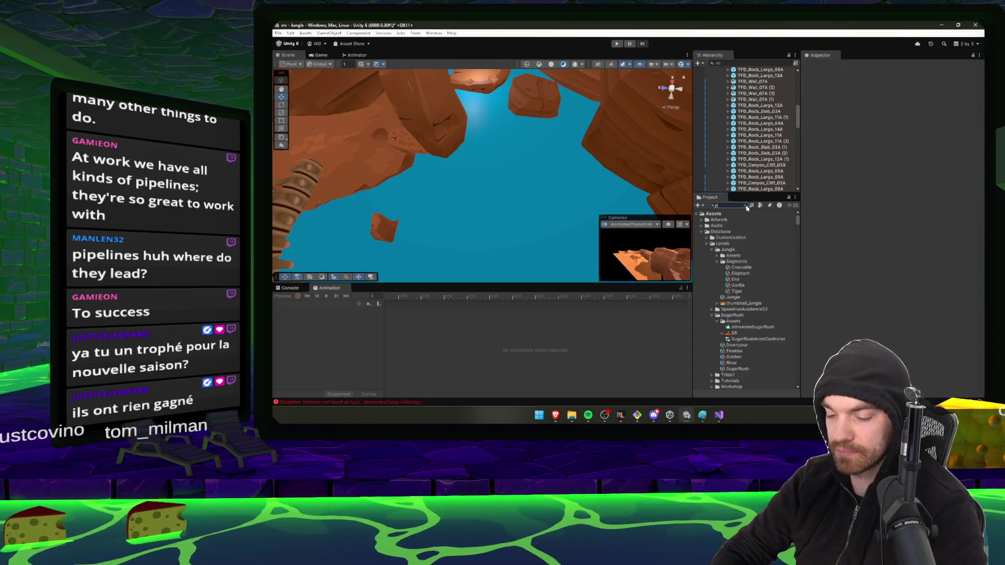
{"action": "key", "text": "ctrl+z"}
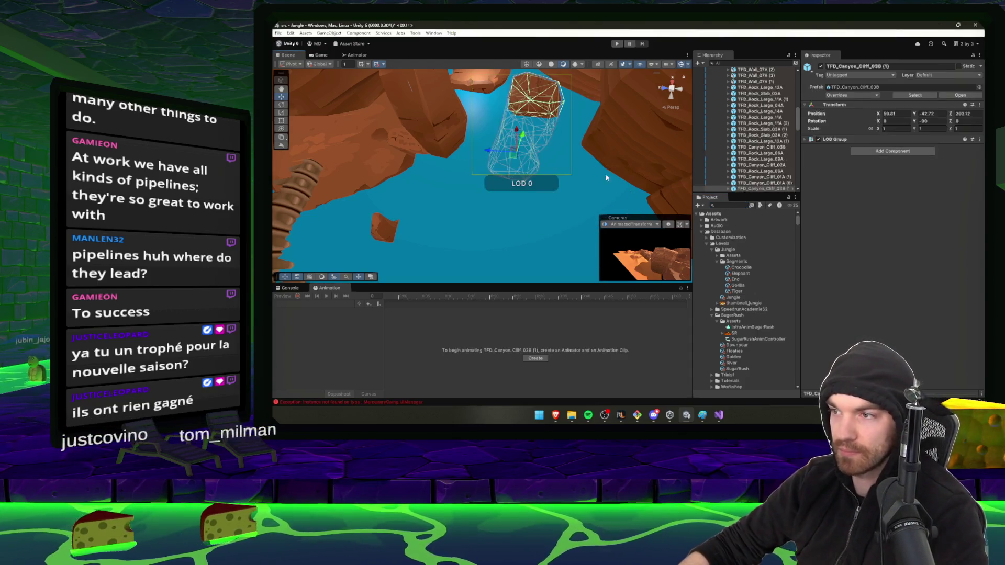
- Search the Project for 'Cliff' and pick a canyon cliff prefab in the Rocks folder
{"action": "left_click", "coordinate": [732, 205]}
{"action": "type", "text": "Cli"}
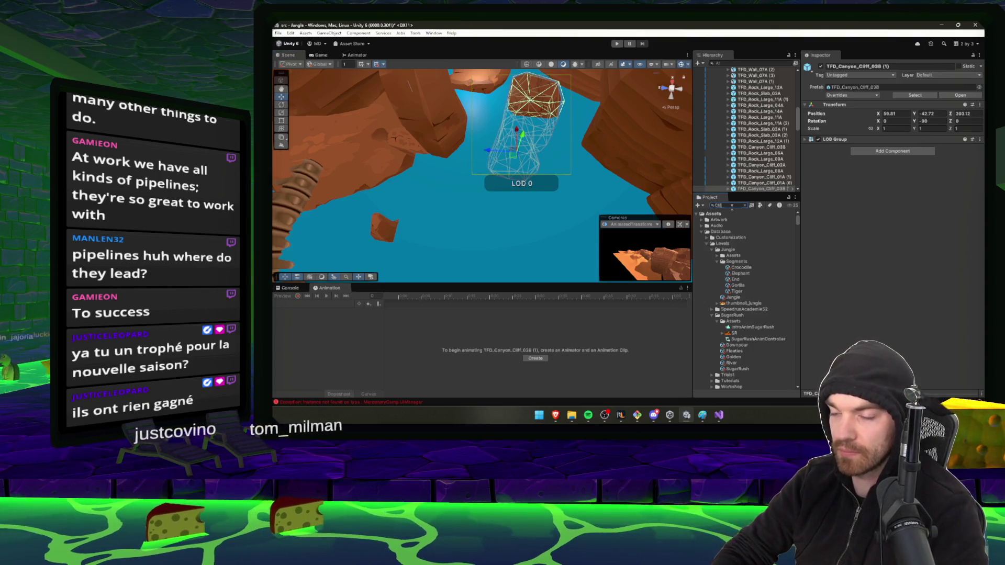
{"action": "type", "text": "ff"}
{"action": "scroll", "coordinate": [762, 313], "scroll_direction": "down", "scroll_amount": 2}
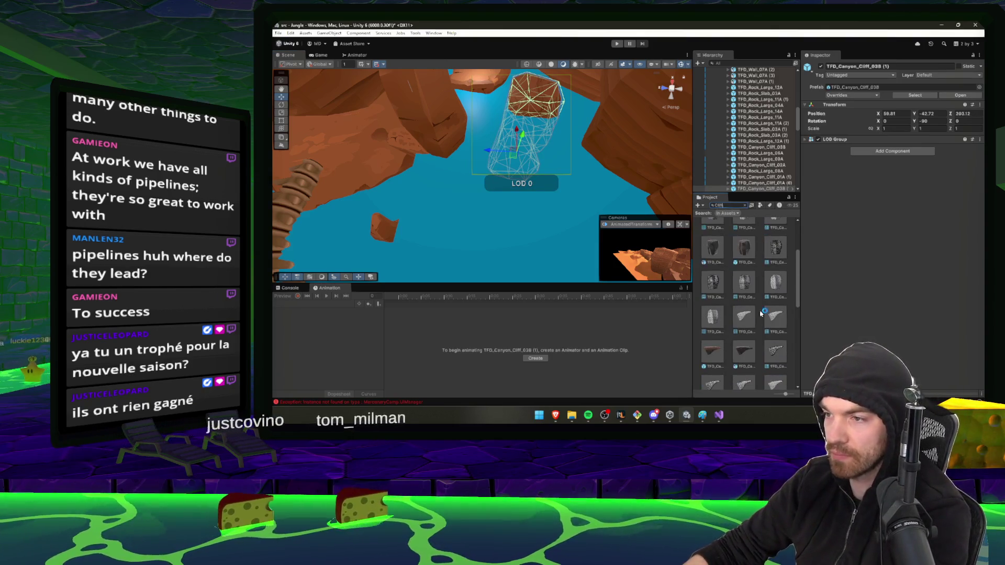
{"action": "scroll", "coordinate": [762, 313], "scroll_direction": "down", "scroll_amount": 2}
{"action": "left_click", "coordinate": [779, 294]}
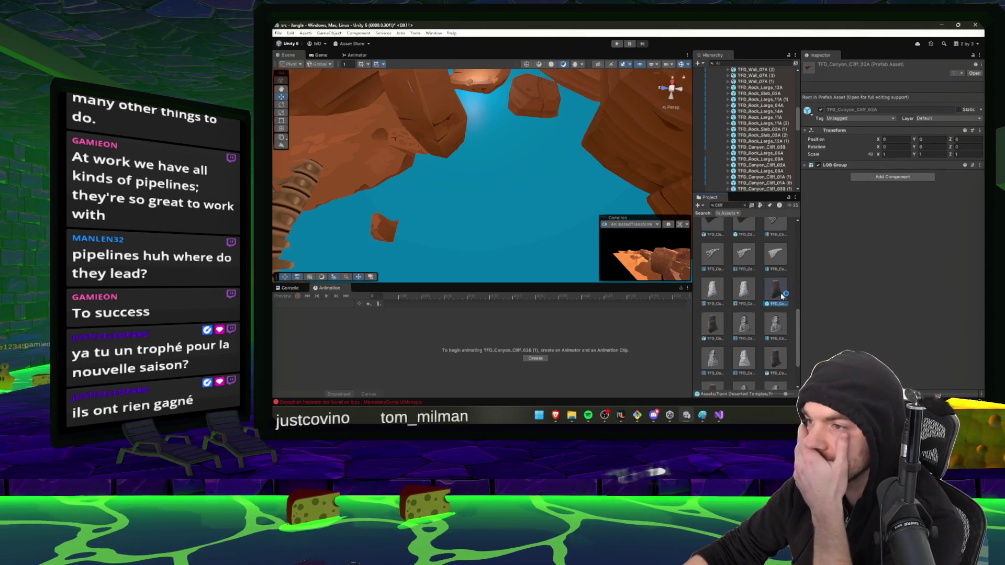
{"action": "key", "text": "Escape"}
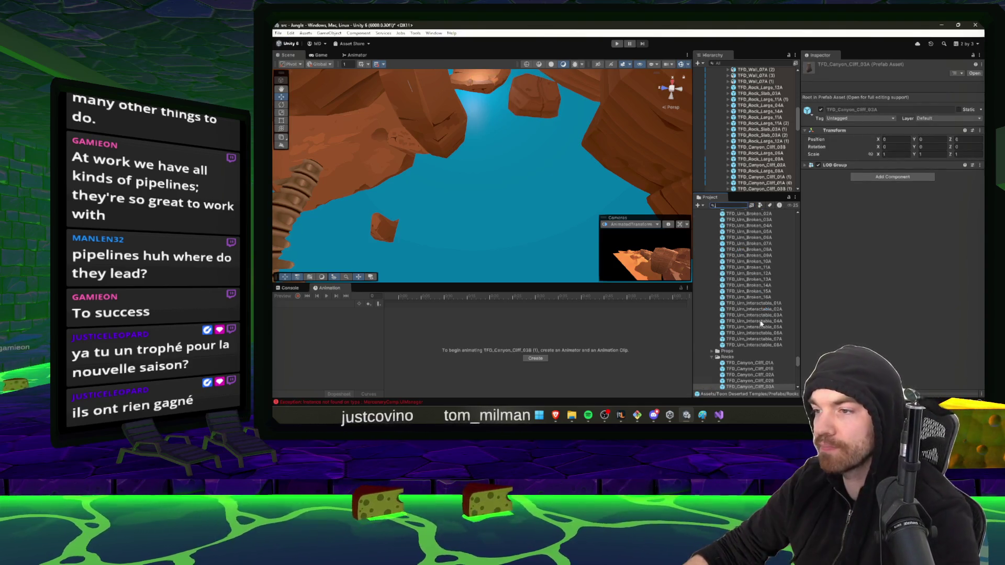
{"action": "scroll", "coordinate": [761, 324], "scroll_direction": "down", "scroll_amount": 3}
- Reposition the TFD_Canyon_Cliff_03A copy in the canyon, nudging it slightly left
{"action": "mouse_move", "coordinate": [754, 320]}
{"action": "left_mouse_down"}
{"action": "mouse_move", "coordinate": [501, 207]}
{"action": "mouse_move", "coordinate": [483, 256]}
{"action": "left_mouse_up"}
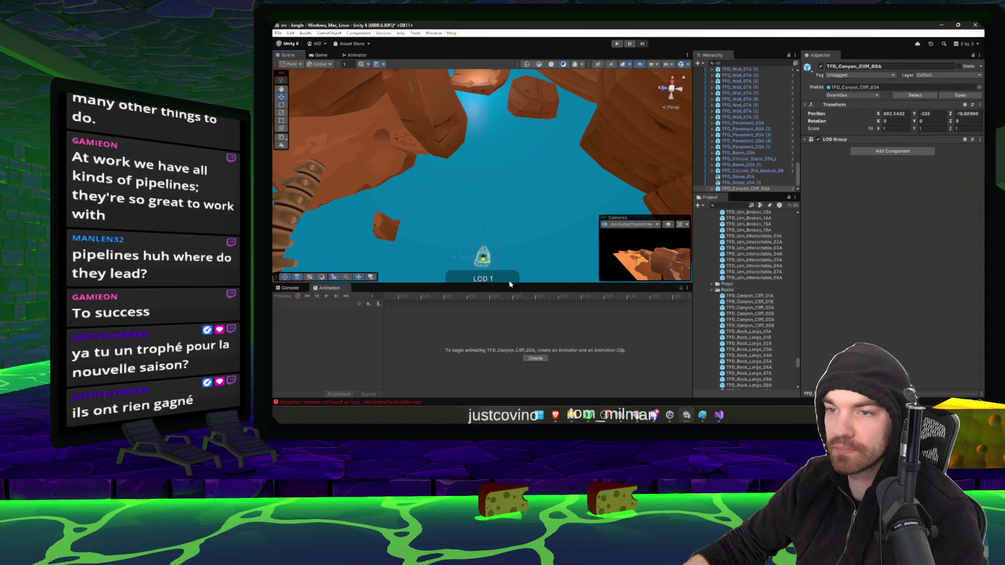
{"action": "key", "text": "f"}
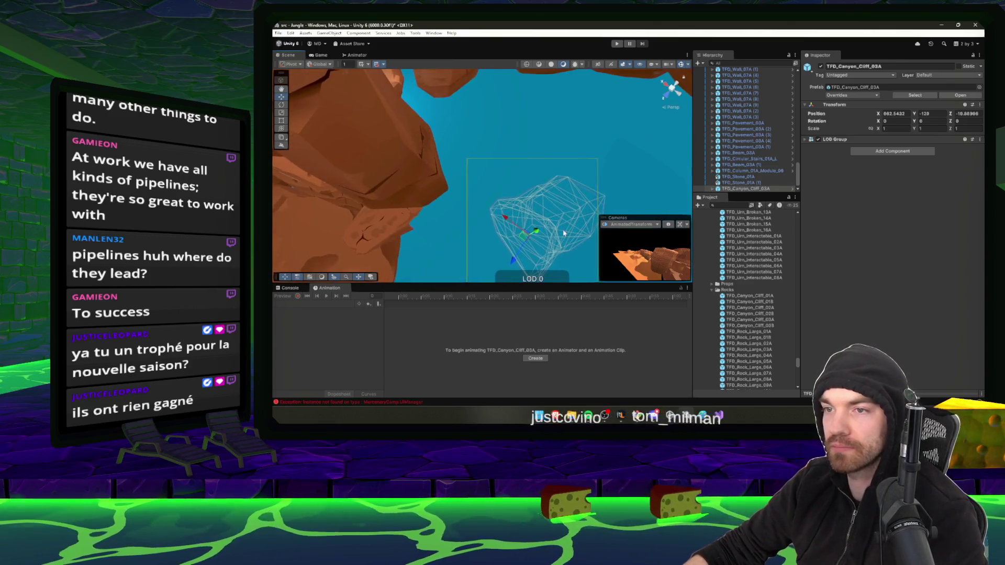
{"action": "mouse_move", "coordinate": [564, 233]}
{"action": "left_mouse_down"}
{"action": "mouse_move", "coordinate": [531, 184]}
{"action": "mouse_move", "coordinate": [534, 270]}
{"action": "mouse_move", "coordinate": [560, 275]}
{"action": "mouse_move", "coordinate": [683, 239]}
{"action": "mouse_move", "coordinate": [525, 278]}
{"action": "mouse_move", "coordinate": [457, 241]}
{"action": "left_mouse_up"}
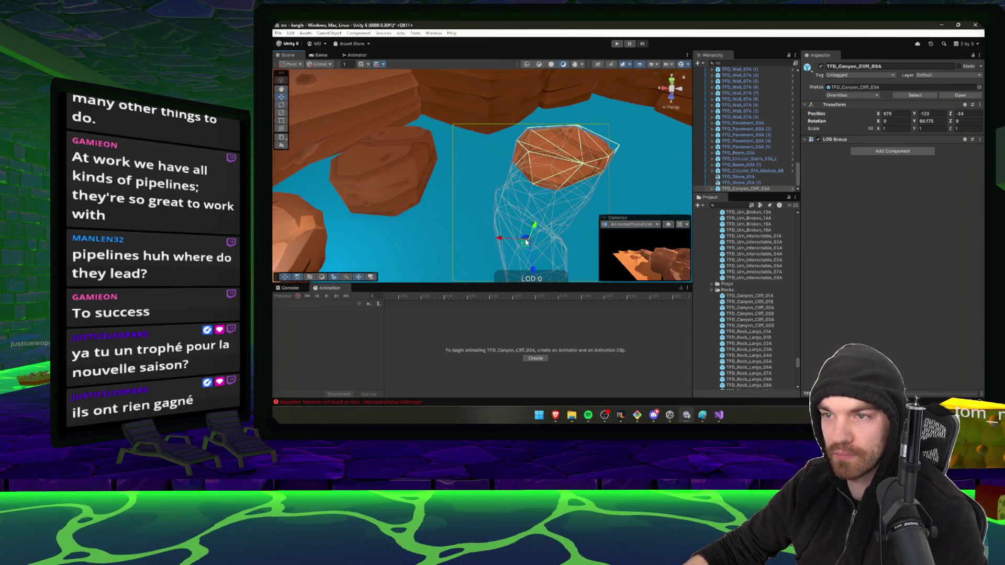
{"action": "left_click_drag", "start_coordinate": [526, 243], "coordinate": [489, 243]}
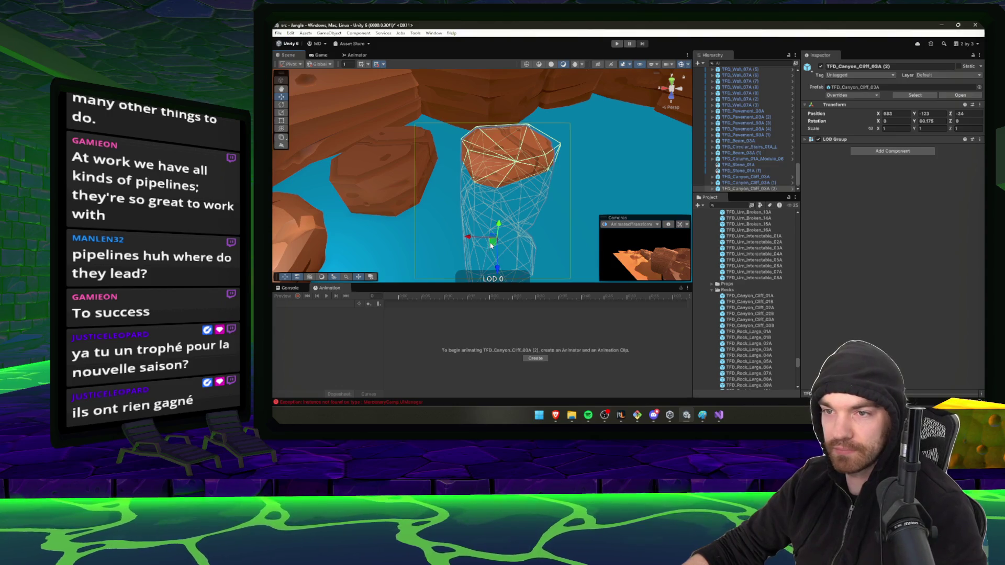
{"action": "left_click_drag", "start_coordinate": [491, 245], "coordinate": [768, 227]}
{"action": "mouse_move", "coordinate": [528, 228]}
{"action": "left_mouse_down"}
{"action": "mouse_move", "coordinate": [513, 224]}
{"action": "mouse_move", "coordinate": [516, 215]}
{"action": "mouse_move", "coordinate": [615, 194]}
{"action": "mouse_move", "coordinate": [567, 193]}
{"action": "mouse_move", "coordinate": [471, 254]}
{"action": "mouse_move", "coordinate": [549, 242]}
{"action": "mouse_move", "coordinate": [513, 223]}
{"action": "mouse_move", "coordinate": [508, 207]}
{"action": "mouse_move", "coordinate": [551, 225]}
{"action": "mouse_move", "coordinate": [542, 249]}
{"action": "left_mouse_up"}
- Double the newest cliff copy's scale to 3, 2, 3, then lower and rotate it
{"action": "key", "text": "e"}
{"action": "key", "text": "r"}
{"action": "key", "text": "e"}
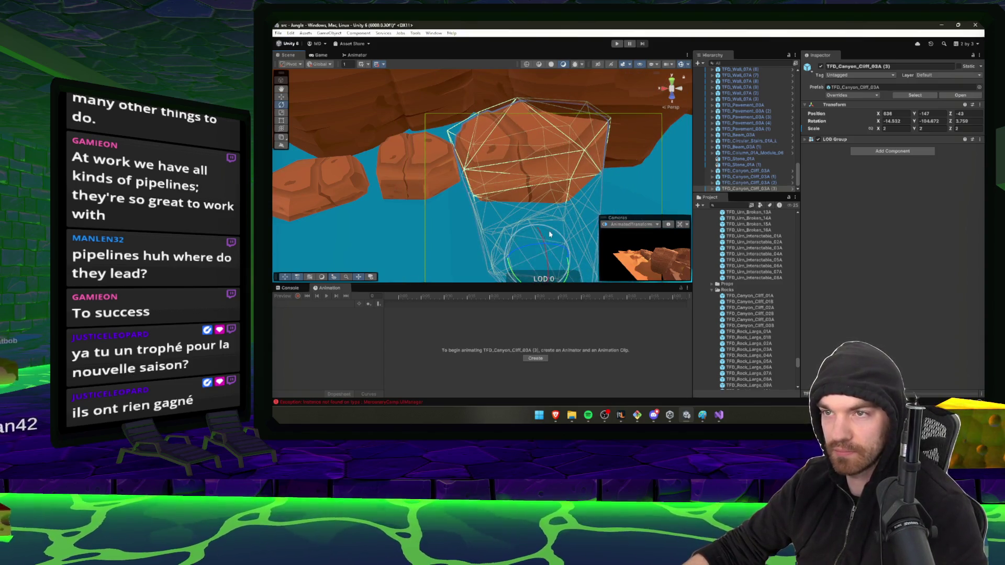
{"action": "left_click_drag", "start_coordinate": [525, 261], "coordinate": [508, 258]}
{"action": "left_click", "coordinate": [384, 129]}
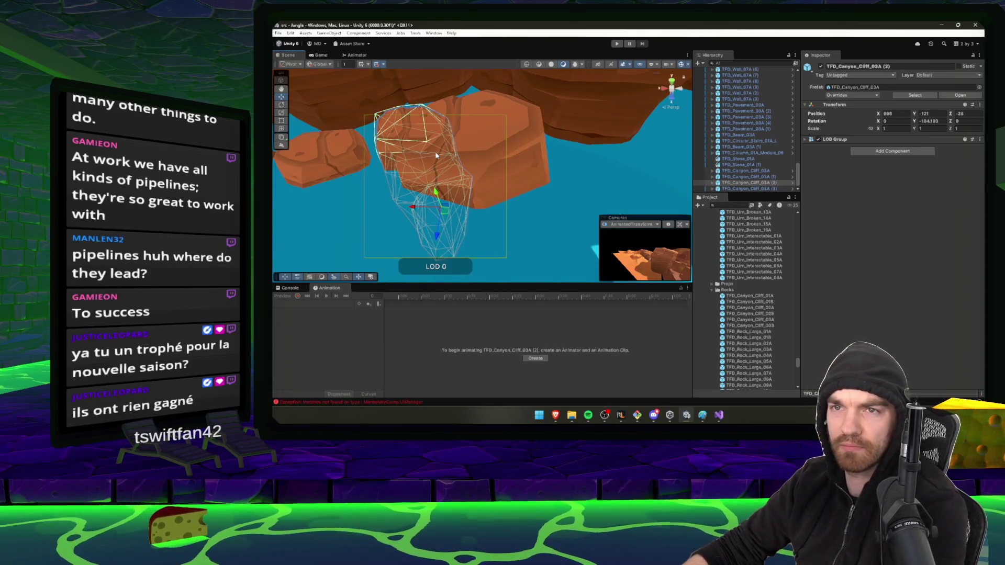
{"action": "mouse_move", "coordinate": [436, 156]}
{"action": "left_mouse_down"}
{"action": "mouse_move", "coordinate": [426, 164]}
{"action": "mouse_move", "coordinate": [621, 180]}
{"action": "mouse_move", "coordinate": [448, 197]}
{"action": "mouse_move", "coordinate": [418, 167]}
{"action": "mouse_move", "coordinate": [388, 176]}
{"action": "mouse_move", "coordinate": [398, 174]}
{"action": "left_mouse_up"}
{"action": "left_click", "coordinate": [749, 296]}
- Duplicate TFD_Canyon_Cliff_02A as copy (9), turn it about half around and place it over the water
{"action": "left_click", "coordinate": [392, 159]}
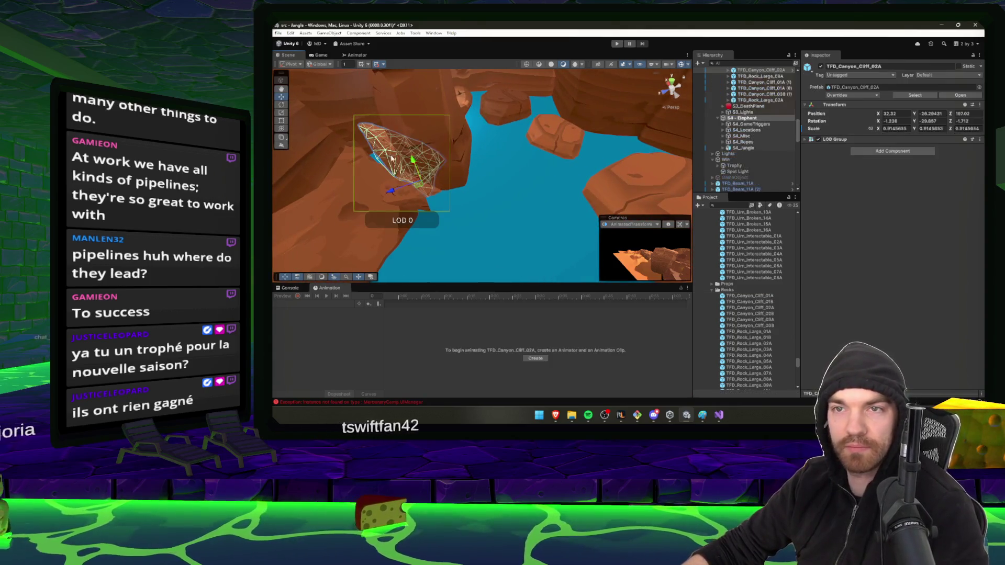
{"action": "key", "text": "ctrl+d"}
{"action": "key", "text": "e"}
{"action": "left_click_drag", "start_coordinate": [416, 208], "coordinate": [580, 188]}
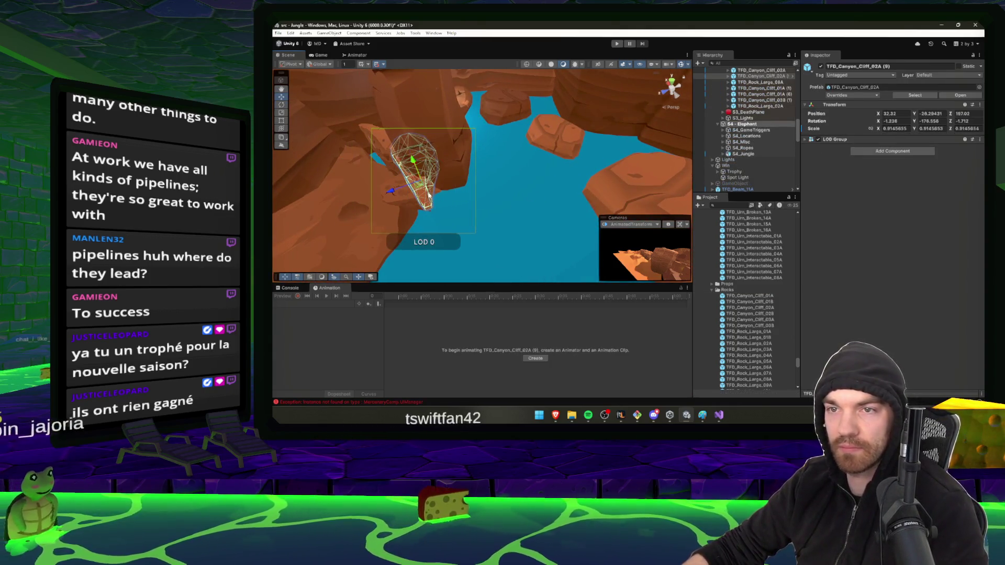
{"action": "key", "text": "w"}
{"action": "mouse_move", "coordinate": [428, 195]}
{"action": "left_mouse_down"}
{"action": "mouse_move", "coordinate": [516, 225]}
{"action": "mouse_move", "coordinate": [492, 104]}
{"action": "left_mouse_up"}
{"action": "mouse_move", "coordinate": [490, 189]}
{"action": "left_mouse_down"}
{"action": "mouse_move", "coordinate": [503, 204]}
{"action": "mouse_move", "coordinate": [479, 191]}
{"action": "mouse_move", "coordinate": [585, 201]}
{"action": "mouse_move", "coordinate": [595, 131]}
{"action": "mouse_move", "coordinate": [598, 170]}
{"action": "mouse_move", "coordinate": [597, 157]}
{"action": "left_mouse_up"}
{"action": "scroll", "coordinate": [546, 178], "scroll_direction": "down", "scroll_amount": 3}
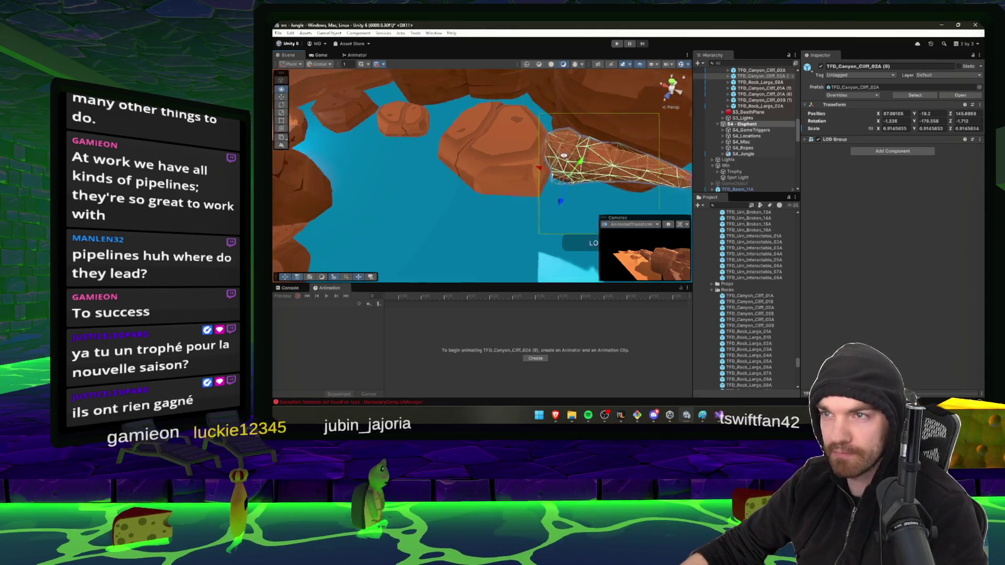
{"action": "left_click_drag", "start_coordinate": [546, 178], "coordinate": [549, 175]}
{"action": "scroll", "coordinate": [576, 173], "scroll_direction": "up", "scroll_amount": 3}
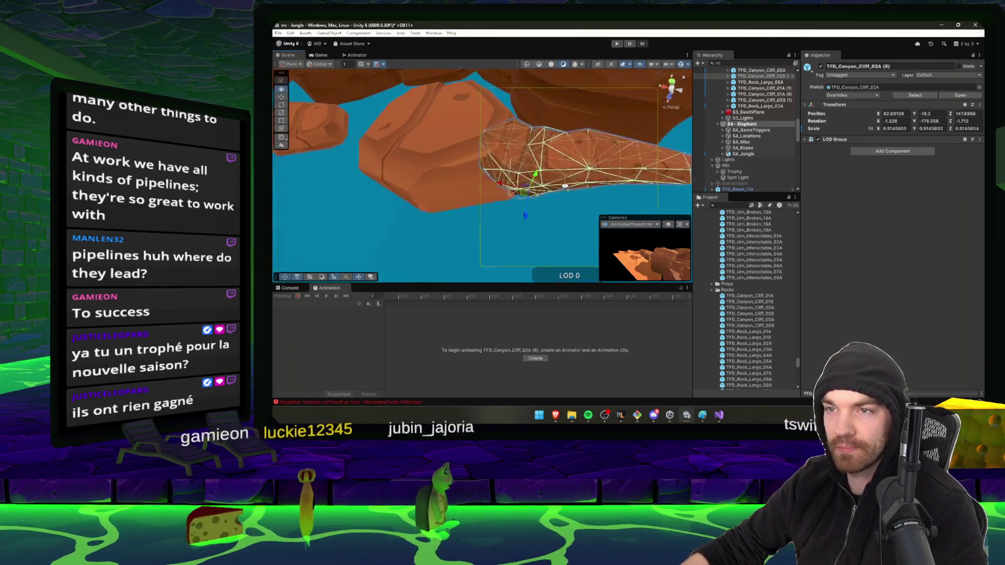
{"action": "mouse_move", "coordinate": [664, 173]}
{"action": "left_mouse_down"}
{"action": "mouse_move", "coordinate": [565, 195]}
{"action": "mouse_move", "coordinate": [554, 173]}
{"action": "left_mouse_up"}
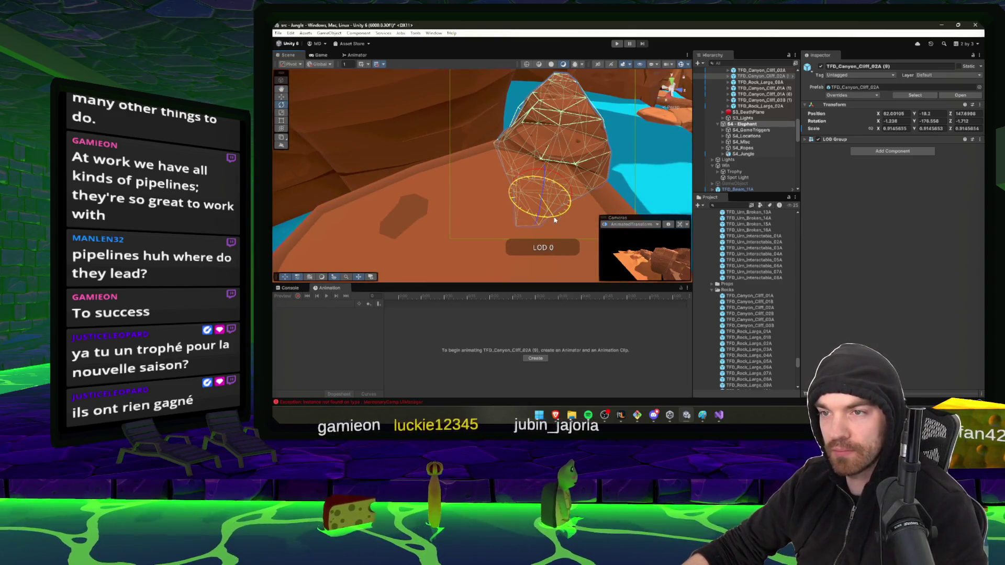
{"action": "mouse_move", "coordinate": [552, 220]}
{"action": "left_mouse_down"}
{"action": "mouse_move", "coordinate": [529, 197]}
{"action": "mouse_move", "coordinate": [541, 175]}
{"action": "mouse_move", "coordinate": [513, 169]}
{"action": "mouse_move", "coordinate": [282, 207]}
{"action": "left_mouse_up"}
- Duplicate it again as copy (10) and move it along the canyon to 68.45, -18.46, 112.14
{"action": "key", "text": "ctrl+d"}
{"action": "key", "text": "e"}
{"action": "key", "text": "w"}
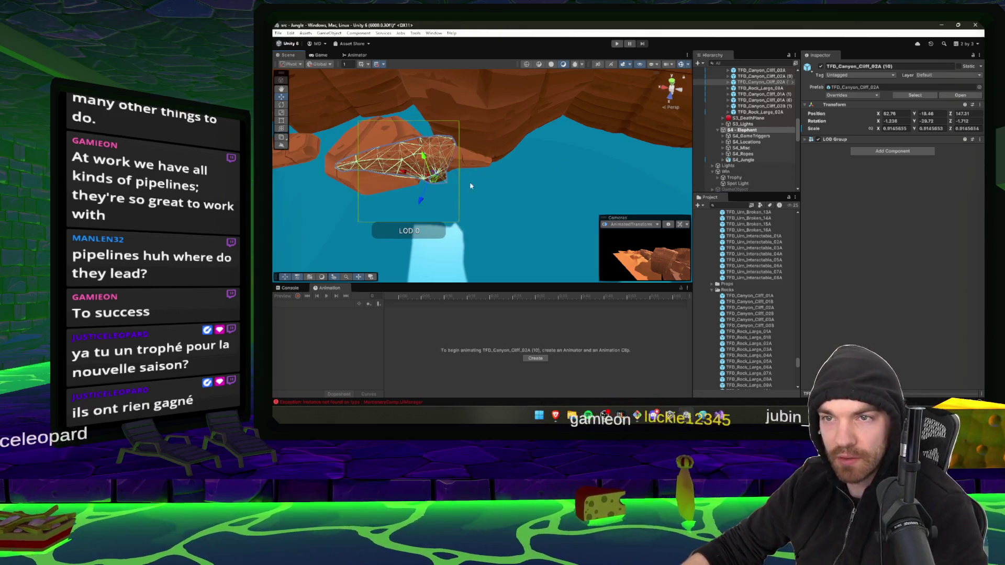
{"action": "mouse_move", "coordinate": [439, 182]}
{"action": "left_mouse_down"}
{"action": "mouse_move", "coordinate": [648, 175]}
{"action": "mouse_move", "coordinate": [542, 198]}
{"action": "mouse_move", "coordinate": [544, 212]}
{"action": "mouse_move", "coordinate": [562, 205]}
{"action": "left_mouse_up"}
{"action": "key", "text": "w"}
{"action": "mouse_move", "coordinate": [401, 154]}
{"action": "left_mouse_down", "text": "alt"}
{"action": "mouse_move", "coordinate": [413, 152]}
{"action": "mouse_move", "coordinate": [415, 133]}
{"action": "mouse_move", "coordinate": [366, 144]}
{"action": "left_mouse_up", "text": "alt"}
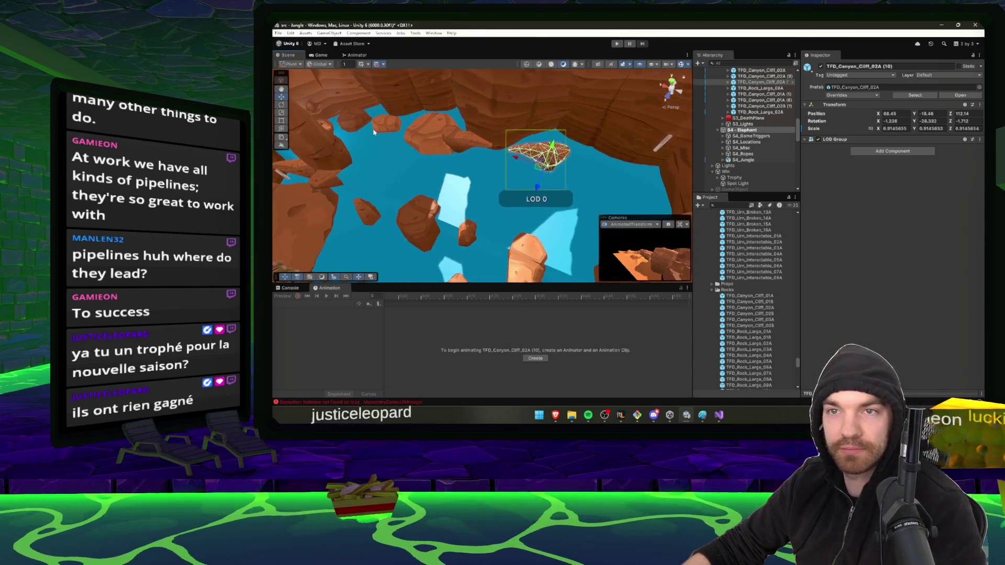
- Select and frame TFD_Rock_Slab_03A, restoring it after an accidental deletion
{"action": "left_click", "coordinate": [351, 146]}
{"action": "left_click", "coordinate": [427, 134]}
{"action": "key", "text": "f"}
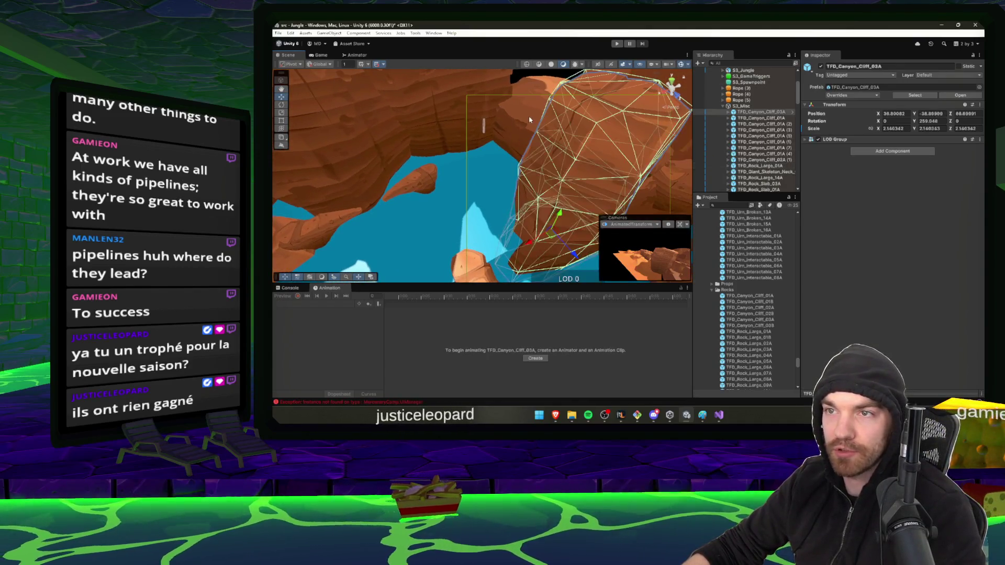
{"action": "mouse_move", "coordinate": [528, 115]}
{"action": "left_mouse_down", "text": "alt"}
{"action": "mouse_move", "coordinate": [611, 99]}
{"action": "mouse_move", "coordinate": [642, 126]}
{"action": "left_mouse_up", "text": "alt"}
{"action": "key", "text": "Delete"}
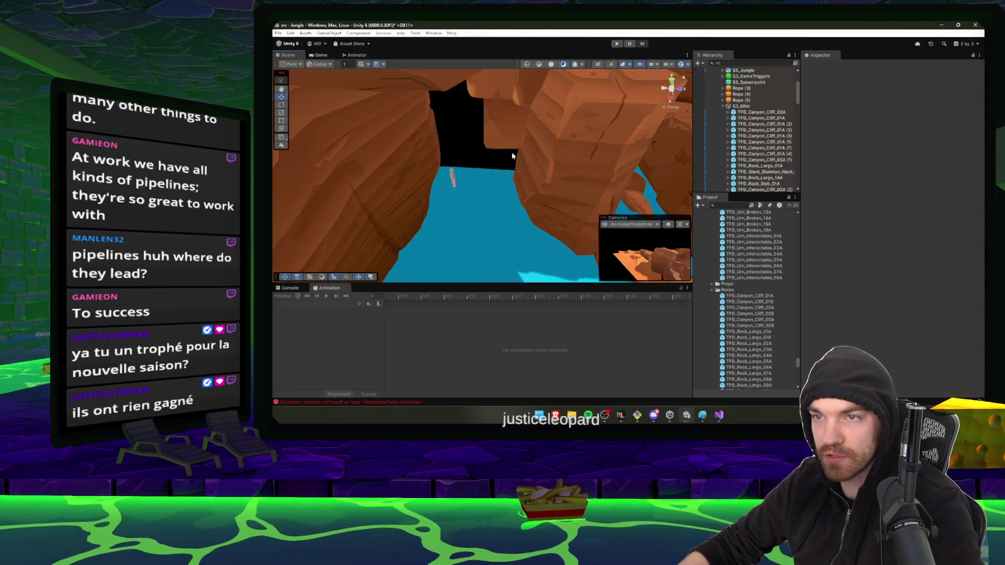
{"action": "key", "text": "ctrl+z"}
- Re-angle TFD_Rock_Slab_03A around its vertical axis and tilt it forward
{"action": "left_click_drag", "start_coordinate": [500, 163], "coordinate": [564, 137]}
{"action": "mouse_move", "coordinate": [487, 112]}
{"action": "left_mouse_down"}
{"action": "mouse_move", "coordinate": [540, 143]}
{"action": "mouse_move", "coordinate": [553, 130]}
{"action": "mouse_move", "coordinate": [503, 198]}
{"action": "mouse_move", "coordinate": [548, 135]}
{"action": "mouse_move", "coordinate": [545, 150]}
{"action": "left_mouse_up"}
{"action": "key", "text": "w"}
{"action": "left_click_drag", "start_coordinate": [532, 198], "coordinate": [554, 188]}
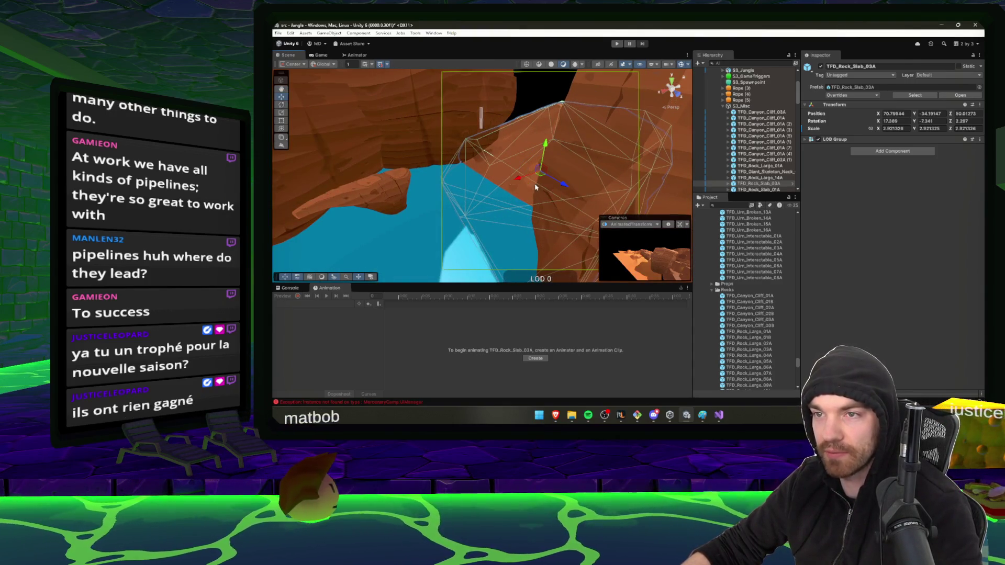
{"action": "left_click", "coordinate": [530, 181]}
{"action": "left_click", "coordinate": [527, 166]}
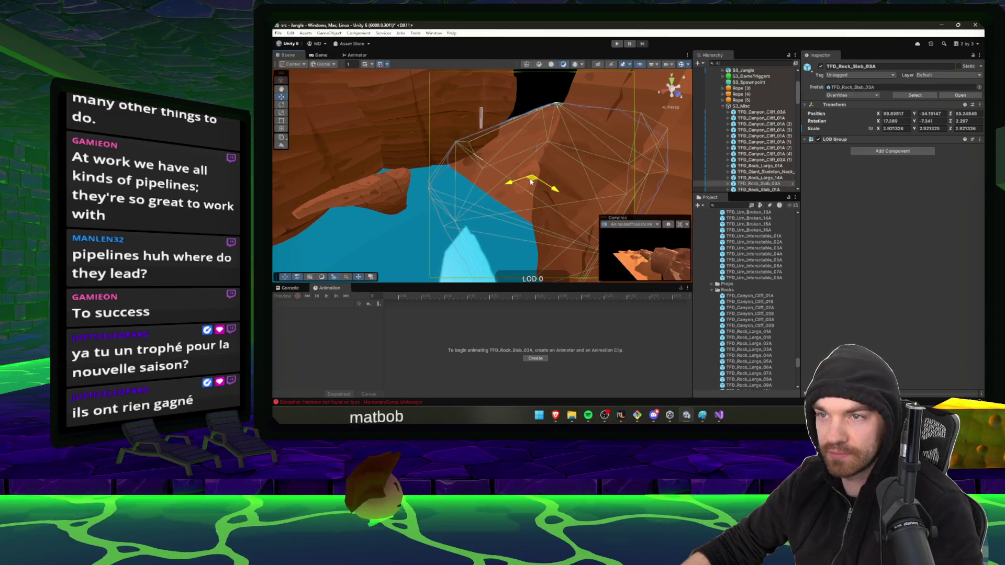
{"action": "left_click_drag", "start_coordinate": [533, 175], "coordinate": [620, 162]}
{"action": "key", "text": "f"}
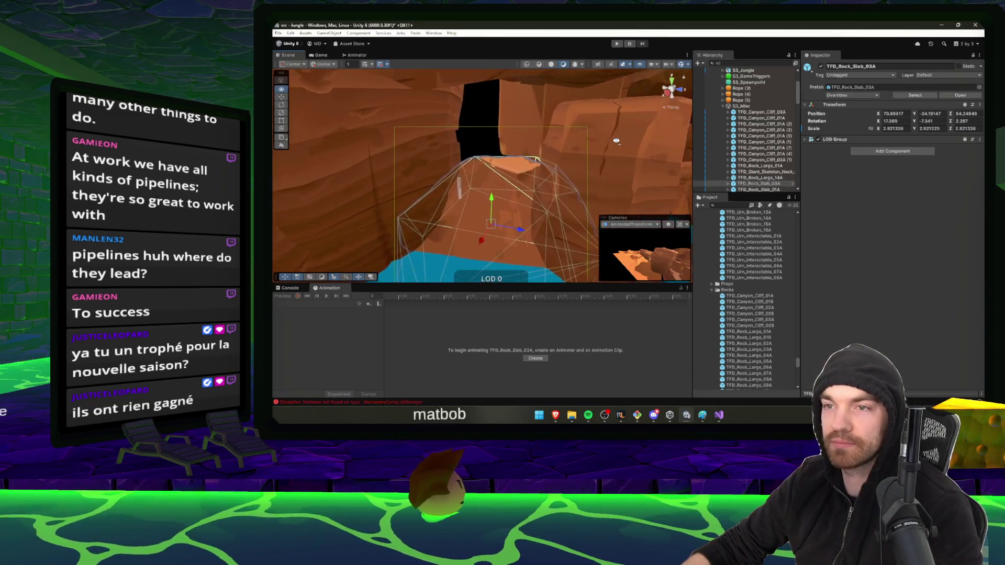
- Move the TFD_Canyon_Cliff_01A copy to 89.65, -25.8, 32.84 and turn it a quarter turn
{"action": "left_click", "coordinate": [529, 130]}
{"action": "mouse_move", "coordinate": [529, 130]}
{"action": "left_mouse_down"}
{"action": "mouse_move", "coordinate": [560, 163]}
{"action": "mouse_move", "coordinate": [410, 194]}
{"action": "left_mouse_up"}
{"action": "left_click", "coordinate": [564, 169]}
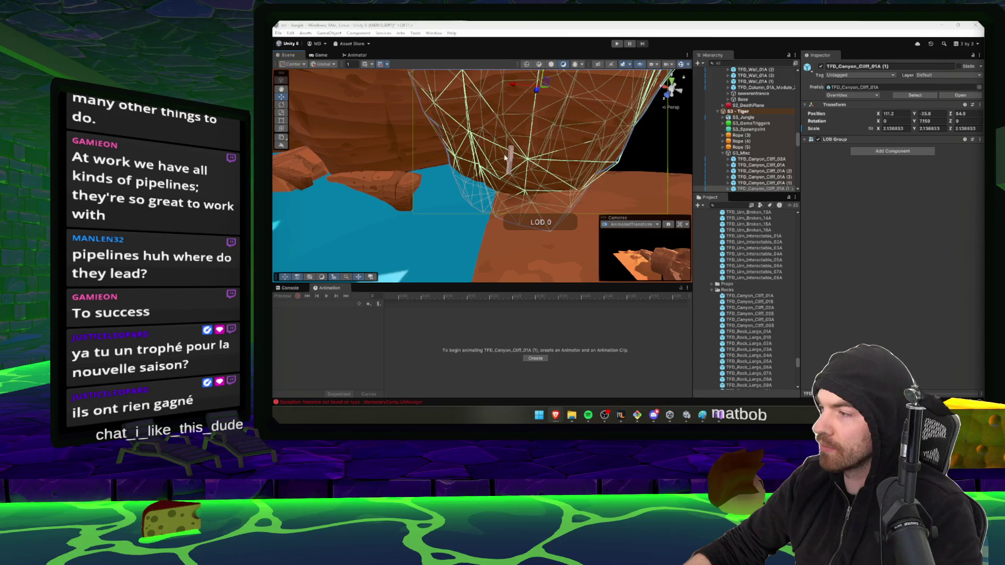
{"action": "mouse_move", "coordinate": [505, 157]}
{"action": "left_mouse_down"}
{"action": "mouse_move", "coordinate": [533, 169]}
{"action": "mouse_move", "coordinate": [639, 164]}
{"action": "mouse_move", "coordinate": [513, 163]}
{"action": "left_mouse_up"}
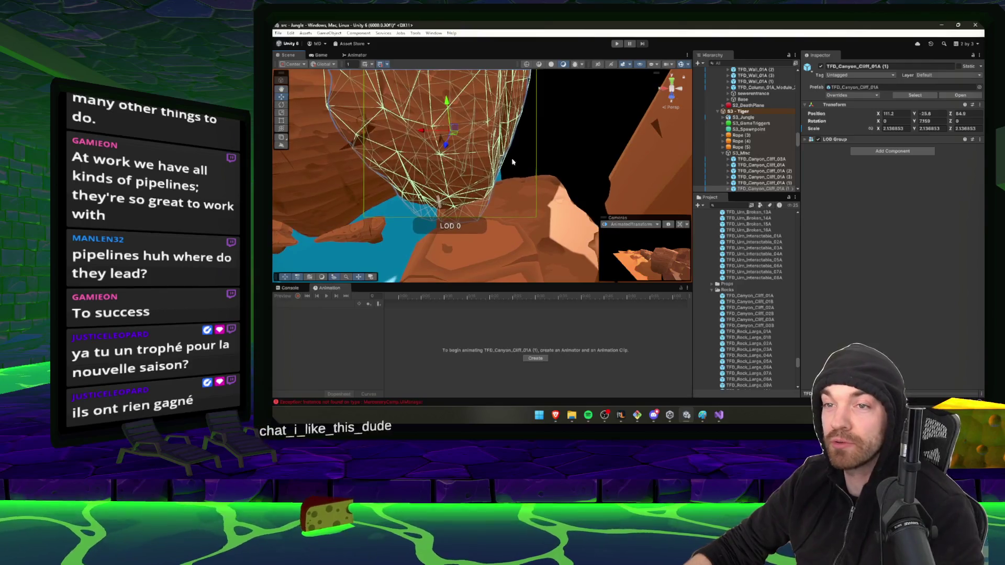
{"action": "left_click_drag", "start_coordinate": [454, 141], "coordinate": [820, 161]}
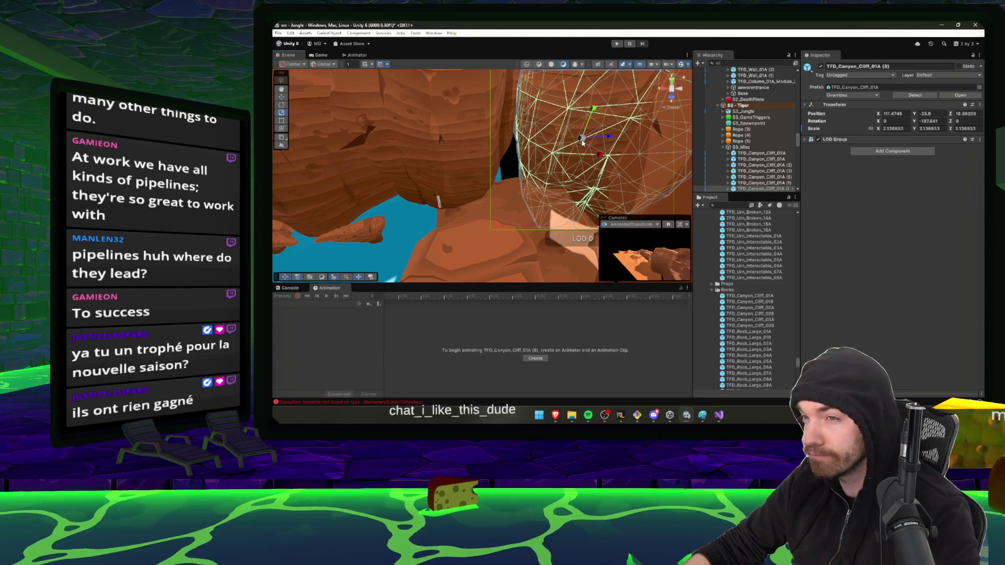
{"action": "key", "text": "w"}
{"action": "mouse_move", "coordinate": [583, 143]}
{"action": "left_mouse_down"}
{"action": "mouse_move", "coordinate": [512, 141]}
{"action": "mouse_move", "coordinate": [594, 124]}
{"action": "mouse_move", "coordinate": [591, 138]}
{"action": "left_mouse_up"}
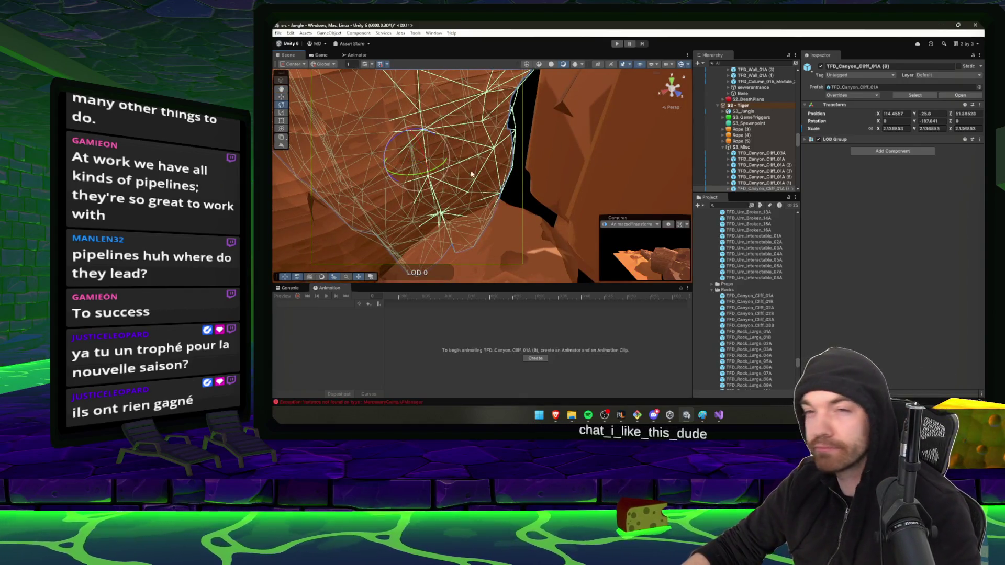
{"action": "mouse_move", "coordinate": [441, 167]}
{"action": "left_mouse_down"}
{"action": "mouse_move", "coordinate": [422, 183]}
{"action": "mouse_move", "coordinate": [431, 173]}
{"action": "mouse_move", "coordinate": [419, 157]}
{"action": "mouse_move", "coordinate": [462, 176]}
{"action": "mouse_move", "coordinate": [435, 175]}
{"action": "mouse_move", "coordinate": [471, 144]}
{"action": "left_mouse_up"}
{"action": "key", "text": "w"}
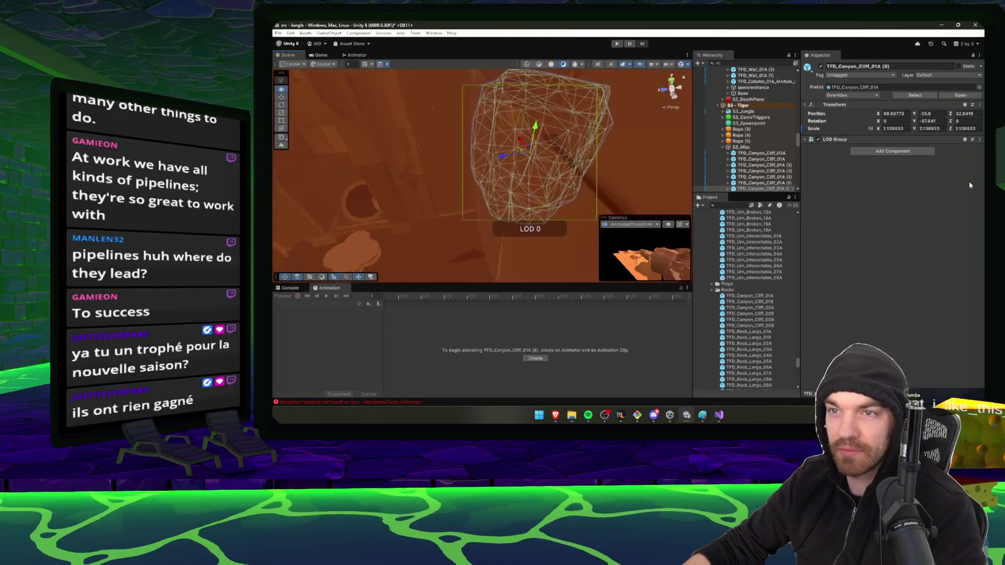
{"action": "mouse_move", "coordinate": [440, 220]}
{"action": "left_mouse_down"}
{"action": "mouse_move", "coordinate": [426, 230]}
{"action": "mouse_move", "coordinate": [354, 111]}
{"action": "mouse_move", "coordinate": [516, 198]}
{"action": "mouse_move", "coordinate": [523, 230]}
{"action": "mouse_move", "coordinate": [534, 220]}
{"action": "mouse_move", "coordinate": [771, 236]}
{"action": "mouse_move", "coordinate": [668, 215]}
{"action": "left_mouse_up"}
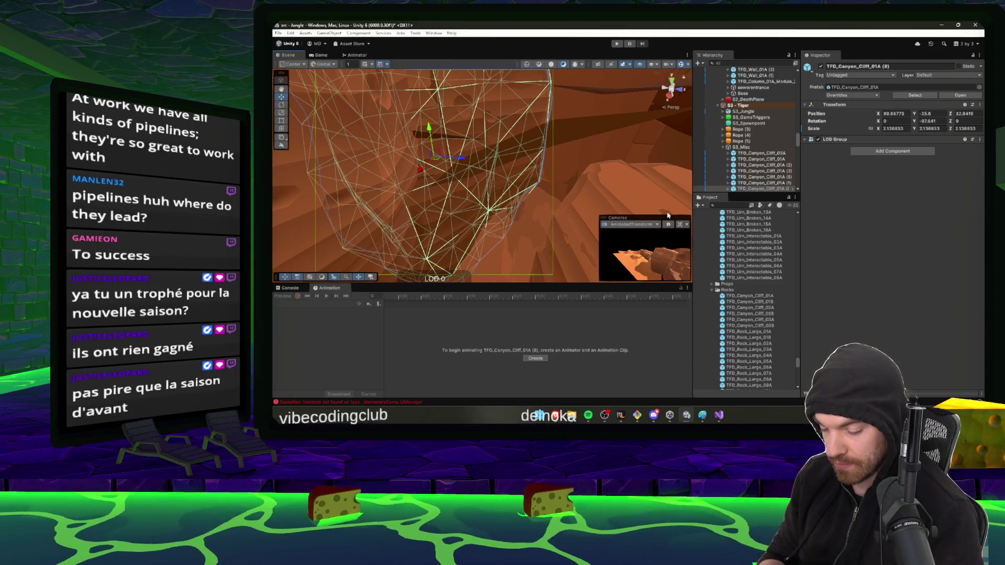
{"action": "left_click", "coordinate": [594, 188]}
{"action": "mouse_move", "coordinate": [595, 142]}
{"action": "left_mouse_down"}
{"action": "mouse_move", "coordinate": [615, 145]}
{"action": "mouse_move", "coordinate": [447, 161]}
{"action": "mouse_move", "coordinate": [507, 189]}
{"action": "mouse_move", "coordinate": [493, 194]}
{"action": "mouse_move", "coordinate": [439, 157]}
{"action": "mouse_move", "coordinate": [478, 164]}
{"action": "mouse_move", "coordinate": [448, 179]}
{"action": "mouse_move", "coordinate": [627, 137]}
{"action": "mouse_move", "coordinate": [673, 90]}
{"action": "left_mouse_up"}
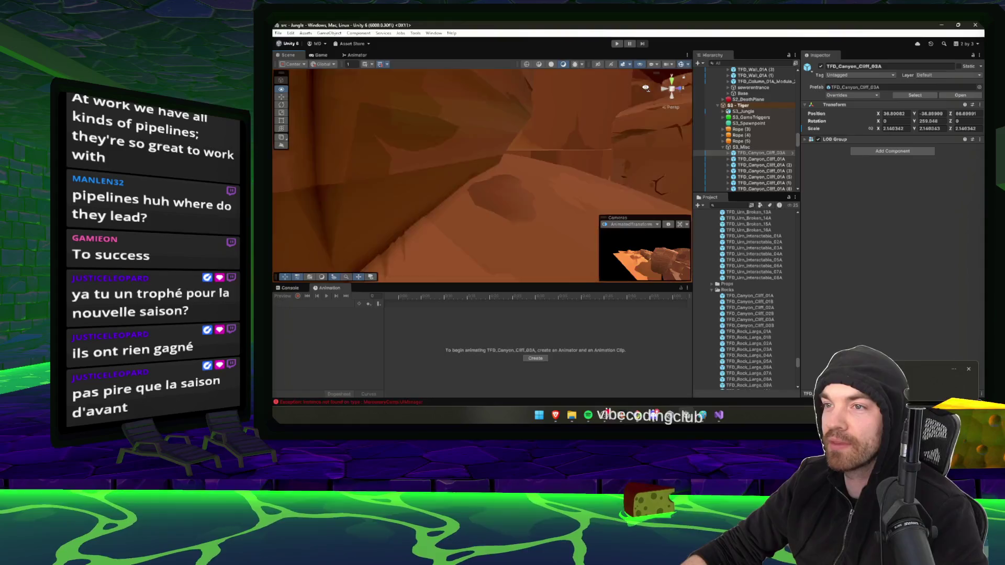
{"action": "key", "text": "f"}
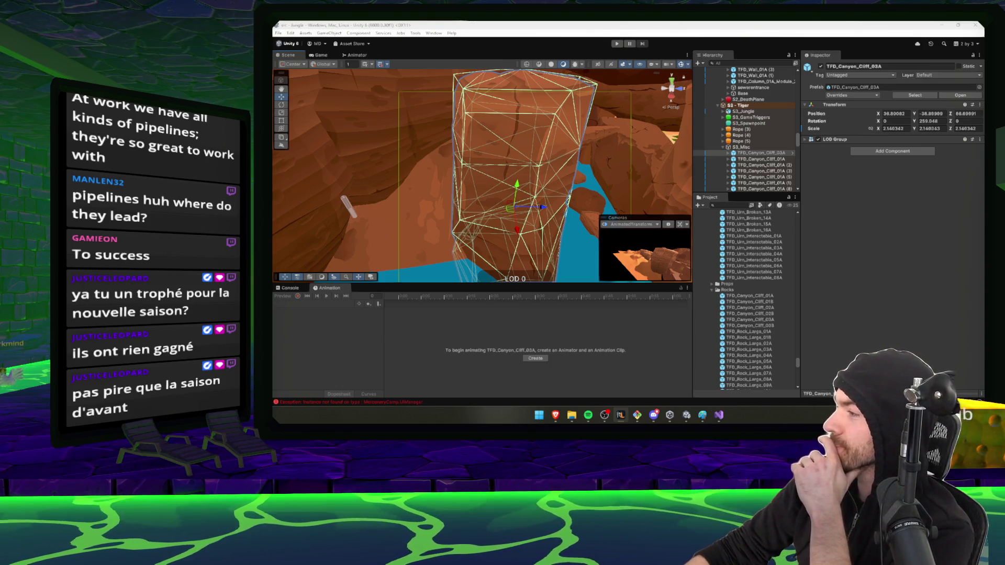
{"action": "mouse_move", "coordinate": [555, 418]}
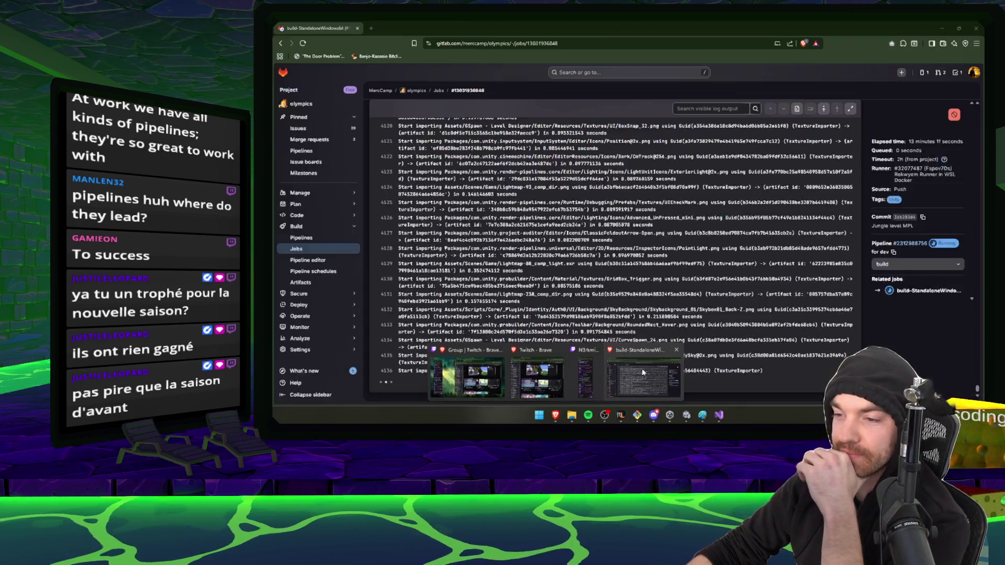
- Check that the Jungle level MPL pipeline is running in GitLab, then minimize the browser
{"action": "left_click", "coordinate": [649, 387]}
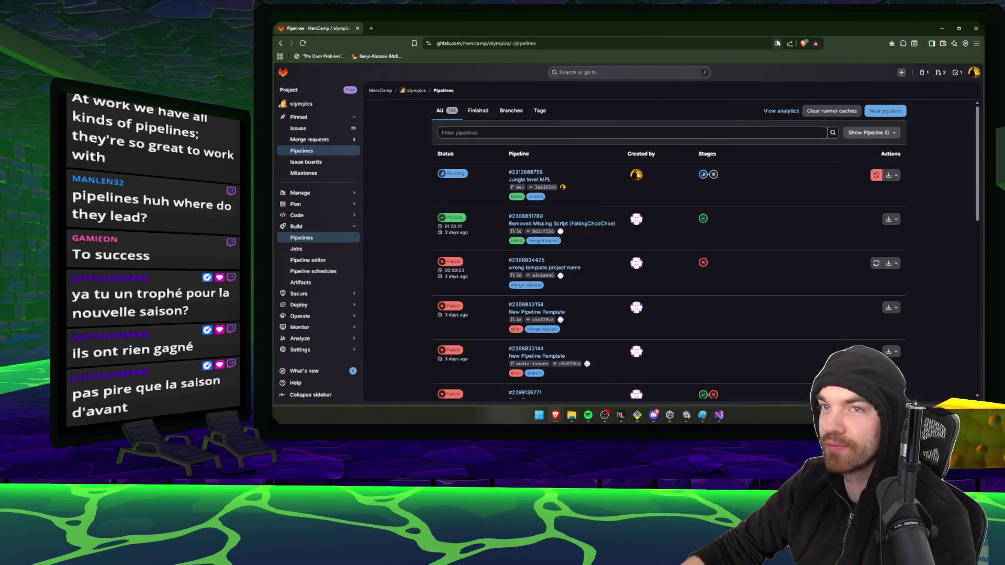
{"action": "left_click", "coordinate": [938, 27]}
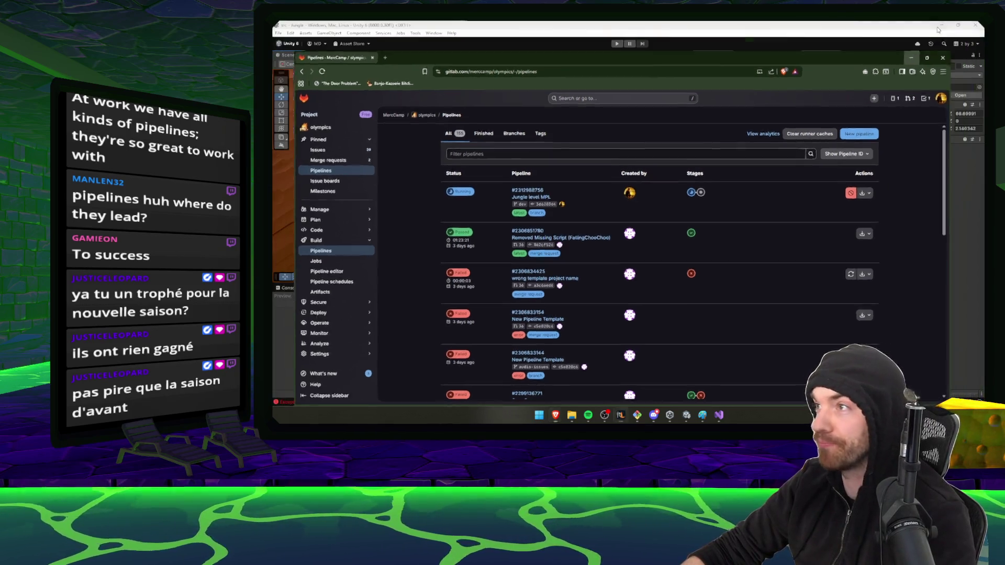
- Rotate the rock slab TFD_Rock_Slab_03A (1) around its vertical axis
{"action": "mouse_move", "coordinate": [497, 178]}
{"action": "left_mouse_down"}
{"action": "mouse_move", "coordinate": [506, 186]}
{"action": "mouse_move", "coordinate": [586, 124]}
{"action": "mouse_move", "coordinate": [574, 184]}
{"action": "mouse_move", "coordinate": [602, 202]}
{"action": "left_mouse_up"}
{"action": "mouse_move", "coordinate": [651, 226]}
{"action": "left_mouse_down"}
{"action": "mouse_move", "coordinate": [505, 206]}
{"action": "mouse_move", "coordinate": [410, 217]}
{"action": "mouse_move", "coordinate": [463, 185]}
{"action": "mouse_move", "coordinate": [497, 184]}
{"action": "mouse_move", "coordinate": [499, 163]}
{"action": "mouse_move", "coordinate": [503, 203]}
{"action": "mouse_move", "coordinate": [661, 239]}
{"action": "left_mouse_up"}
{"action": "left_click", "coordinate": [462, 185]}
{"action": "key", "text": "f"}
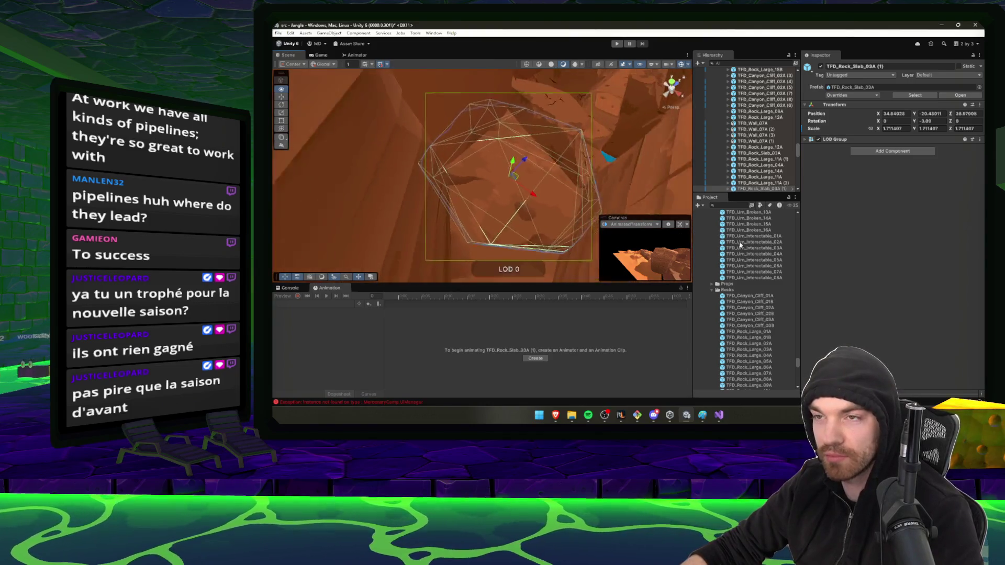
{"action": "key", "text": "e"}
{"action": "mouse_move", "coordinate": [507, 208]}
{"action": "left_mouse_down"}
{"action": "mouse_move", "coordinate": [484, 212]}
{"action": "mouse_move", "coordinate": [496, 195]}
{"action": "mouse_move", "coordinate": [491, 158]}
{"action": "left_mouse_up"}
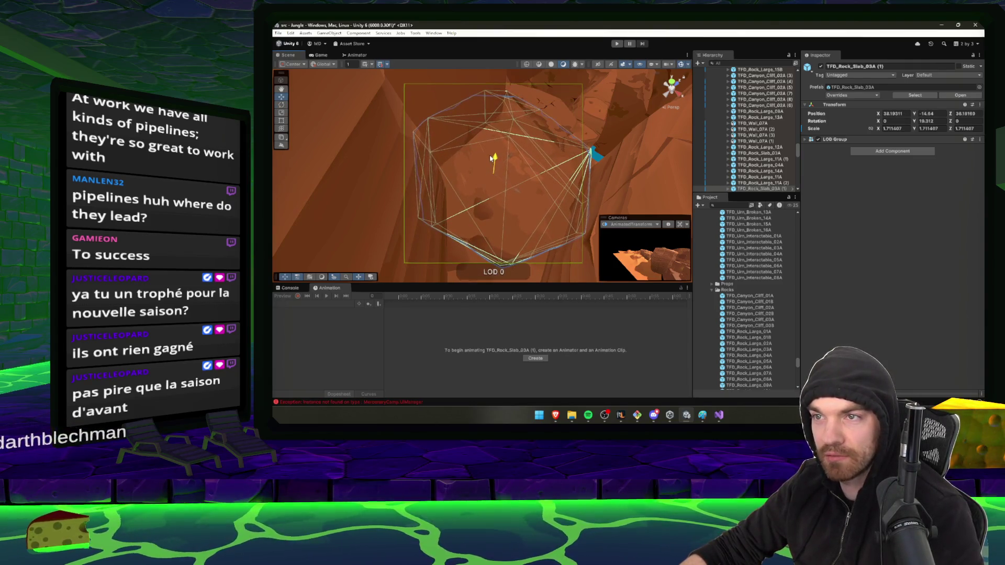
- Enlarge TFD_Canyon_Cliff_01A (8) slightly, from scale 2.1368 to 2.2501
{"action": "left_click_drag", "start_coordinate": [566, 182], "coordinate": [522, 170], "text": "alt"}
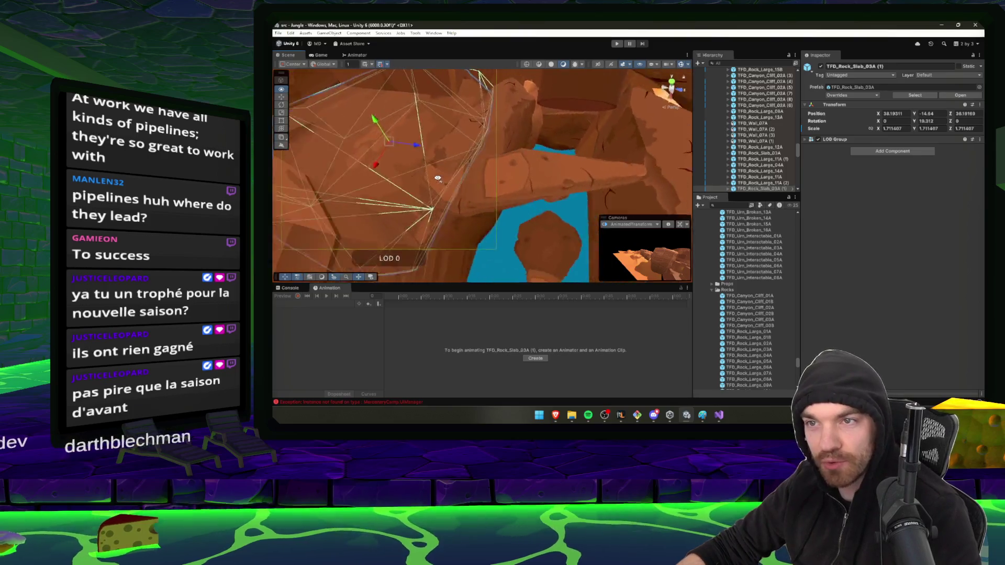
{"action": "mouse_move", "coordinate": [438, 179]}
{"action": "left_mouse_down"}
{"action": "mouse_move", "coordinate": [538, 169]}
{"action": "mouse_move", "coordinate": [522, 148]}
{"action": "mouse_move", "coordinate": [562, 118]}
{"action": "mouse_move", "coordinate": [410, 151]}
{"action": "mouse_move", "coordinate": [338, 145]}
{"action": "mouse_move", "coordinate": [483, 157]}
{"action": "left_mouse_up"}
{"action": "left_click", "coordinate": [484, 156]}
{"action": "mouse_move", "coordinate": [499, 102]}
{"action": "left_mouse_down"}
{"action": "mouse_move", "coordinate": [500, 86]}
{"action": "mouse_move", "coordinate": [486, 101]}
{"action": "mouse_move", "coordinate": [561, 150]}
{"action": "mouse_move", "coordinate": [508, 143]}
{"action": "mouse_move", "coordinate": [568, 117]}
{"action": "left_mouse_up"}
- Preview the TFD_Canyon_Cliff_03A, TFD_Rock_Large_04A and other rock prefabs in the Project window
{"action": "left_click", "coordinate": [743, 320]}
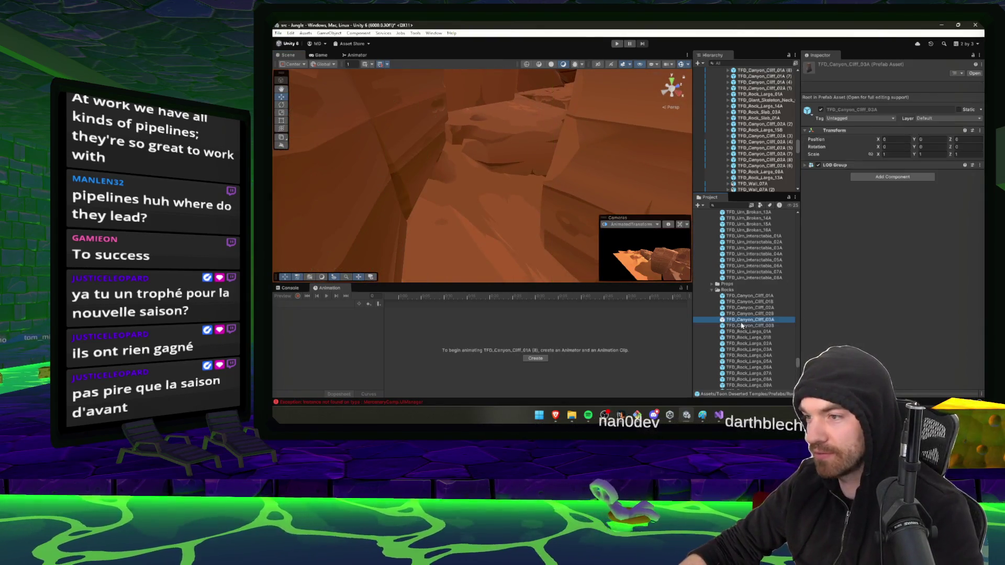
{"action": "left_click", "coordinate": [749, 355]}
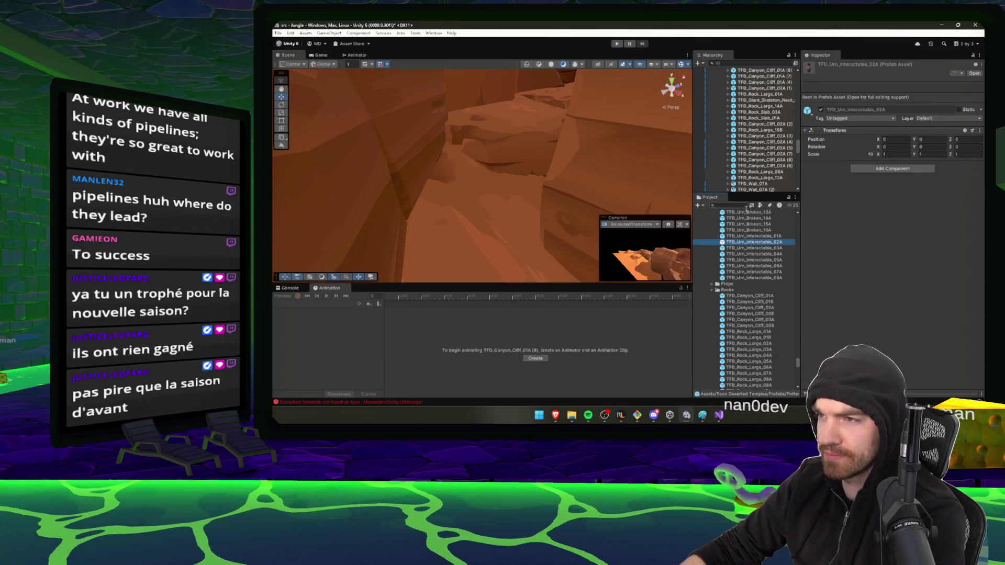
{"action": "left_click", "coordinate": [759, 320]}
{"action": "scroll", "coordinate": [759, 320], "scroll_direction": "down", "scroll_amount": 5}
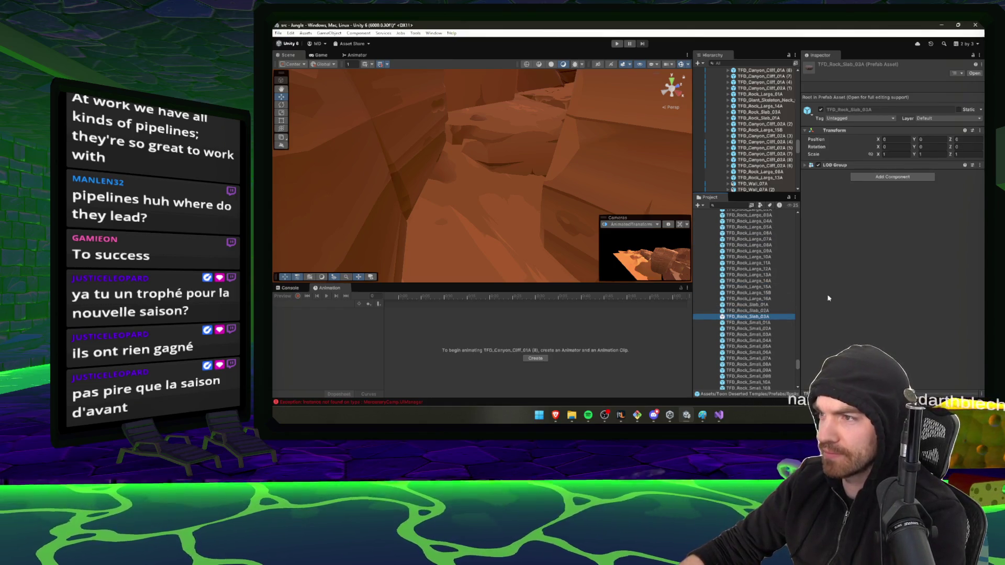
{"action": "left_click_drag", "start_coordinate": [857, 390], "coordinate": [856, 274]}
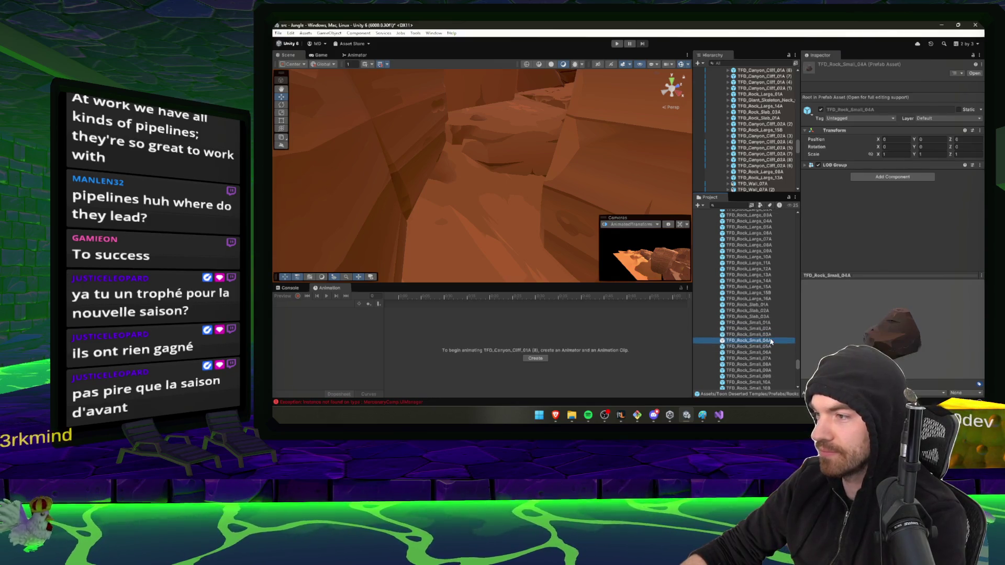
- Place TFD_Rock_Small_03A in the canyon, scale it to about 3.95, tilt it, and duplicate it
{"action": "left_click_drag", "start_coordinate": [528, 242], "coordinate": [504, 215]}
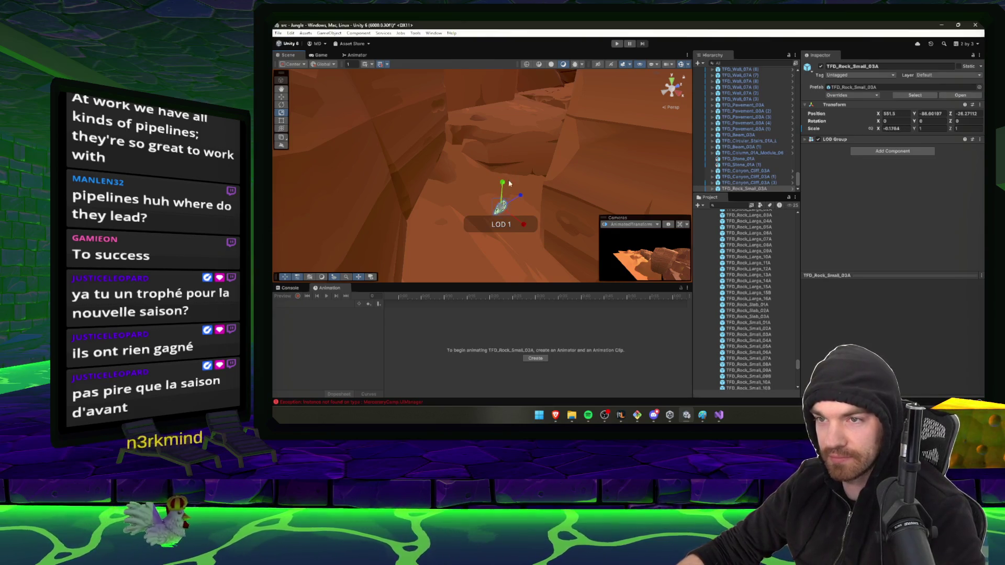
{"action": "left_click_drag", "start_coordinate": [508, 163], "coordinate": [504, 210]}
{"action": "key", "text": "e"}
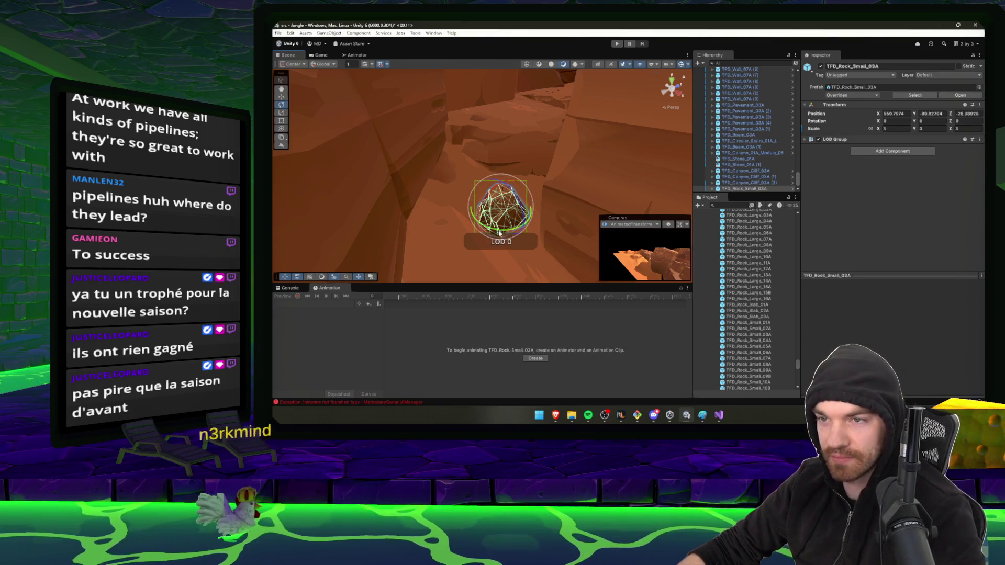
{"action": "key", "text": "w"}
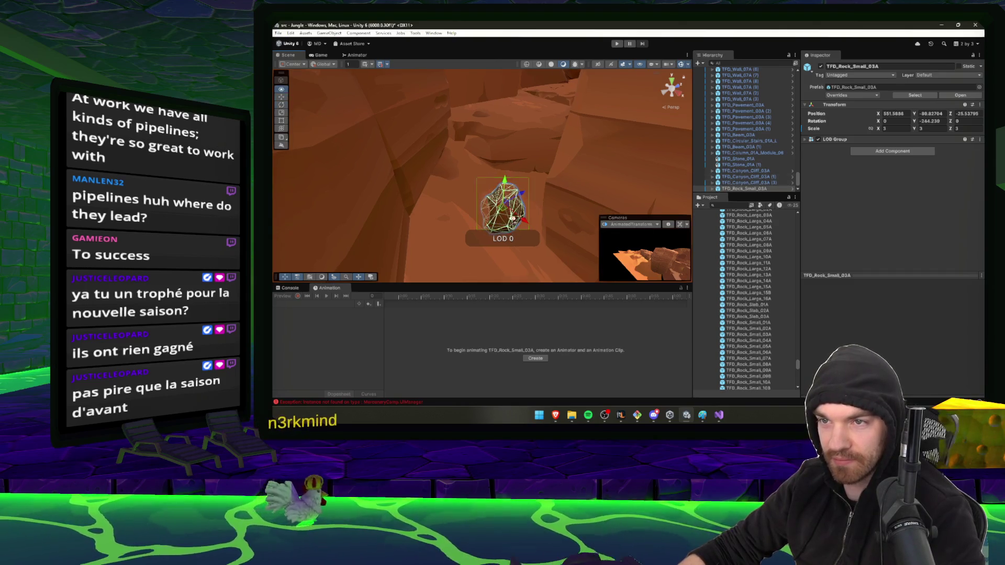
{"action": "mouse_move", "coordinate": [592, 209]}
{"action": "left_mouse_down"}
{"action": "mouse_move", "coordinate": [573, 238]}
{"action": "mouse_move", "coordinate": [514, 183]}
{"action": "mouse_move", "coordinate": [494, 183]}
{"action": "mouse_move", "coordinate": [496, 194]}
{"action": "mouse_move", "coordinate": [500, 173]}
{"action": "mouse_move", "coordinate": [556, 189]}
{"action": "left_mouse_up"}
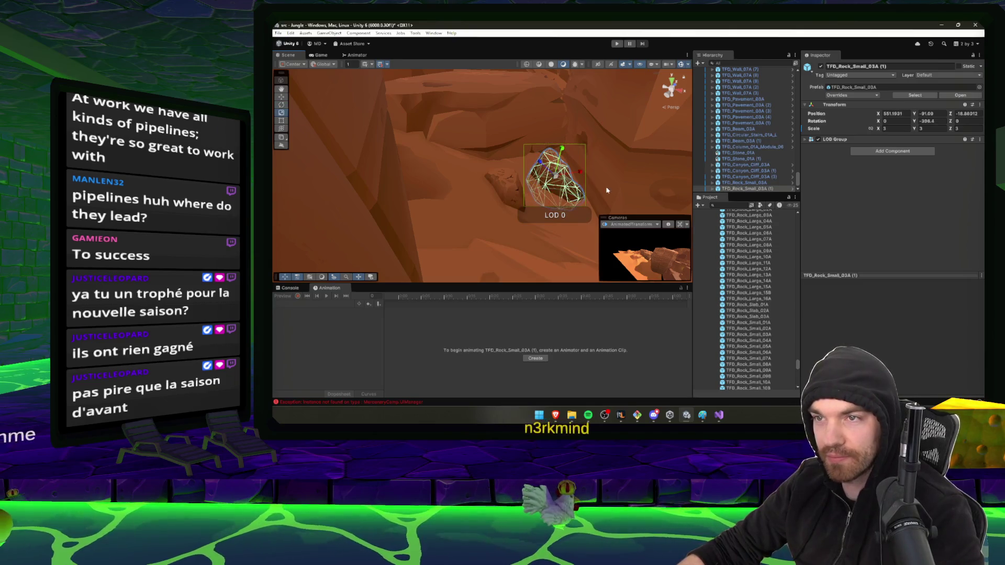
{"action": "mouse_move", "coordinate": [552, 177]}
{"action": "left_mouse_down"}
{"action": "mouse_move", "coordinate": [564, 126]}
{"action": "mouse_move", "coordinate": [542, 173]}
{"action": "mouse_move", "coordinate": [519, 174]}
{"action": "mouse_move", "coordinate": [561, 123]}
{"action": "mouse_move", "coordinate": [560, 108]}
{"action": "left_mouse_up"}
{"action": "key", "text": "e"}
{"action": "key", "text": "w"}
{"action": "key", "text": "ctrl+d"}
- Enlarge the duplicate TFD_Rock_Small_03A (2) to about 7.61 and nudge it into position
{"action": "key", "text": "r"}
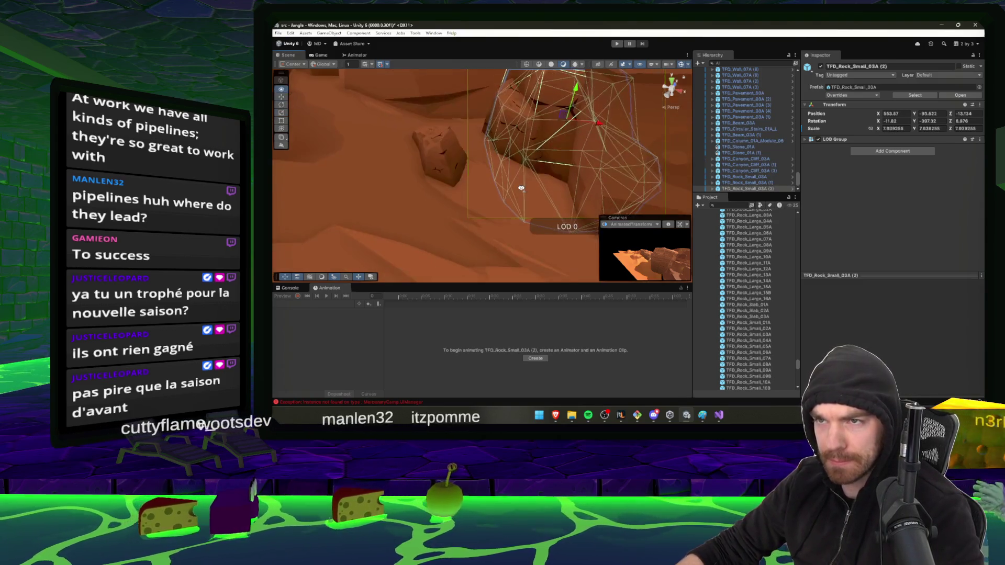
{"action": "key", "text": "w"}
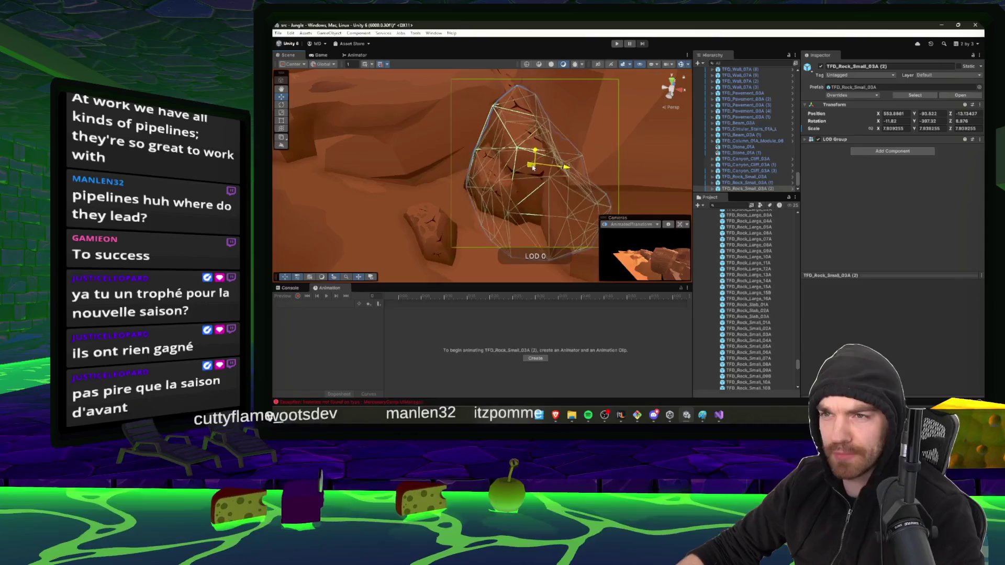
{"action": "left_click_drag", "start_coordinate": [531, 166], "coordinate": [582, 181]}
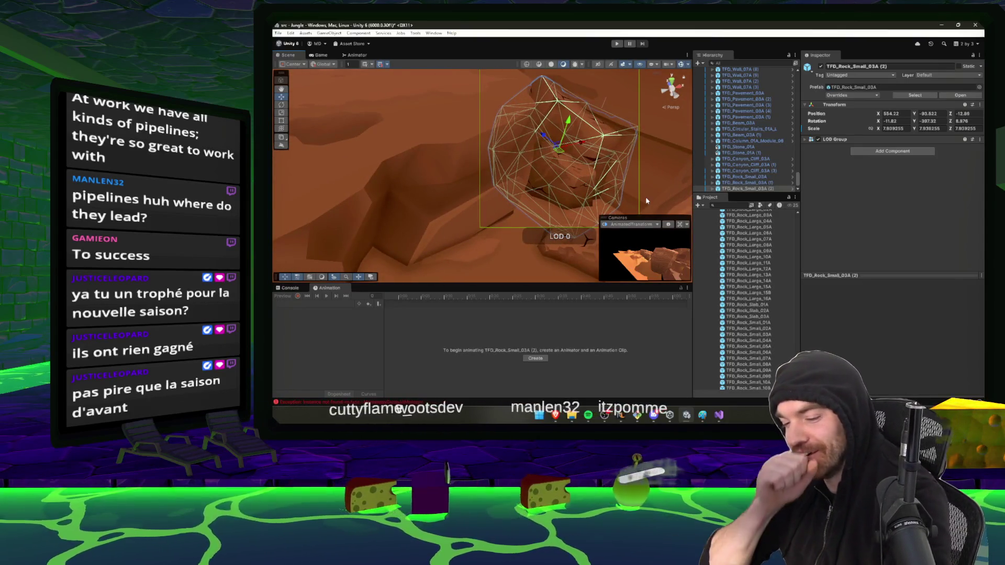
- Tilt the rock slab TFD_Rock_Slab_03A (1), slide it over and lower it slightly
{"action": "left_click", "coordinate": [426, 163]}
{"action": "key", "text": "f"}
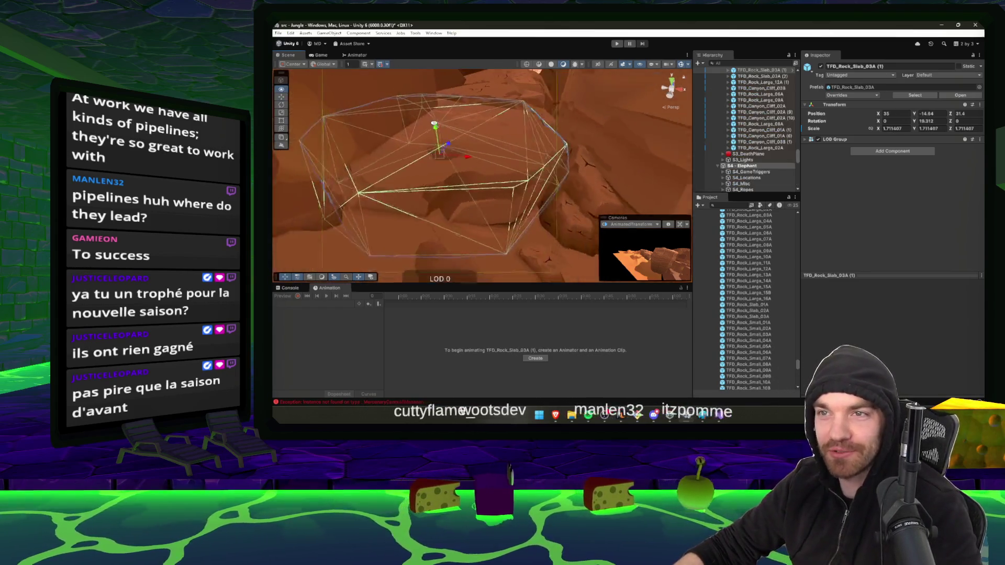
{"action": "left_click_drag", "start_coordinate": [419, 138], "coordinate": [421, 142]}
{"action": "key", "text": "w"}
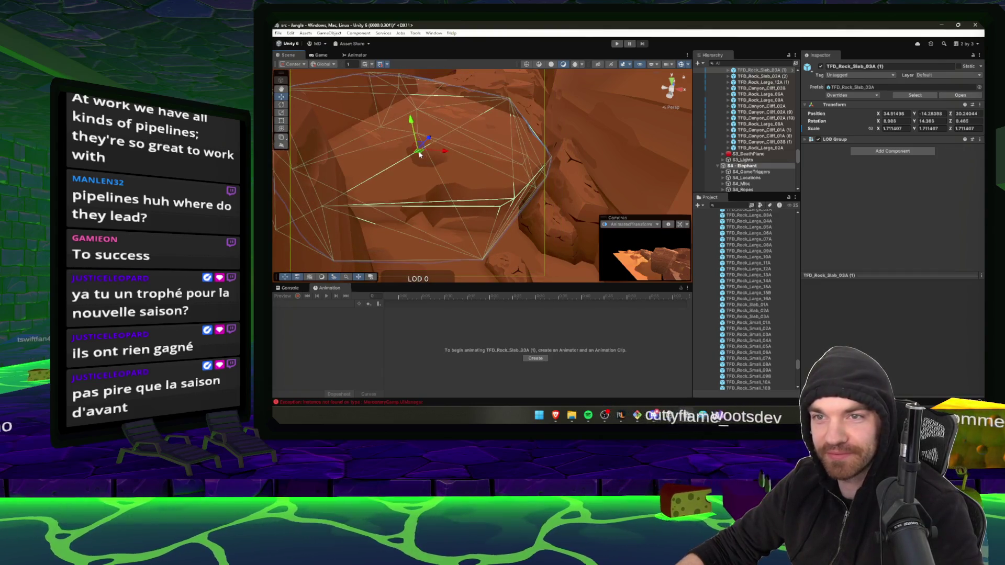
{"action": "mouse_move", "coordinate": [419, 154]}
{"action": "left_mouse_down"}
{"action": "mouse_move", "coordinate": [575, 213]}
{"action": "mouse_move", "coordinate": [514, 214]}
{"action": "mouse_move", "coordinate": [492, 172]}
{"action": "left_mouse_up"}
{"action": "left_click", "coordinate": [432, 151]}
{"action": "key", "text": "ctrl+z"}
{"action": "key", "text": "f"}
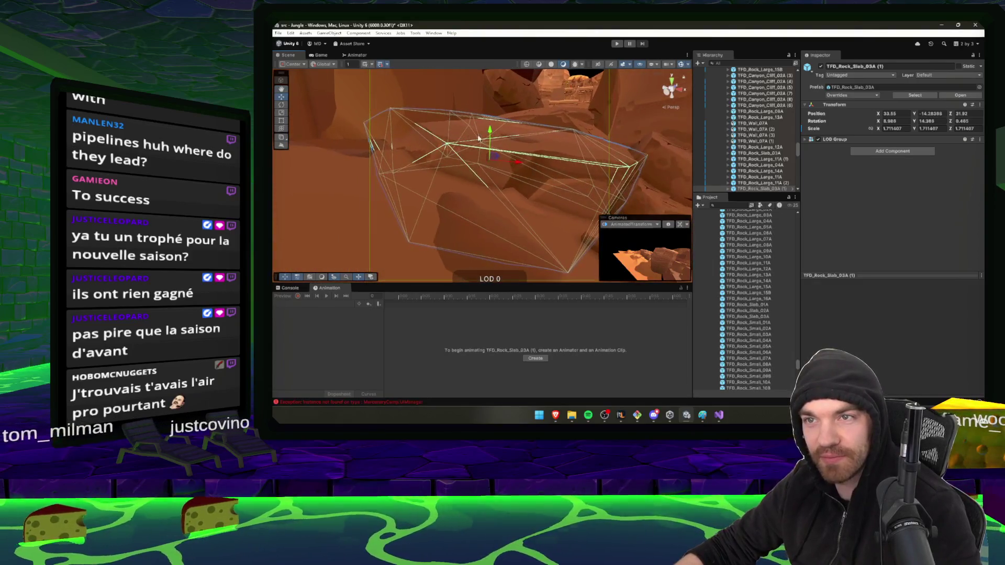
{"action": "mouse_move", "coordinate": [489, 133]}
{"action": "left_mouse_down"}
{"action": "mouse_move", "coordinate": [555, 181]}
{"action": "mouse_move", "coordinate": [513, 194]}
{"action": "left_mouse_up"}
- Turn the small rock TFD_Rock_Small_03A around its vertical axis and move it into place
{"action": "left_click", "coordinate": [471, 201]}
{"action": "key", "text": "f"}
{"action": "left_click_drag", "start_coordinate": [463, 214], "coordinate": [549, 207]}
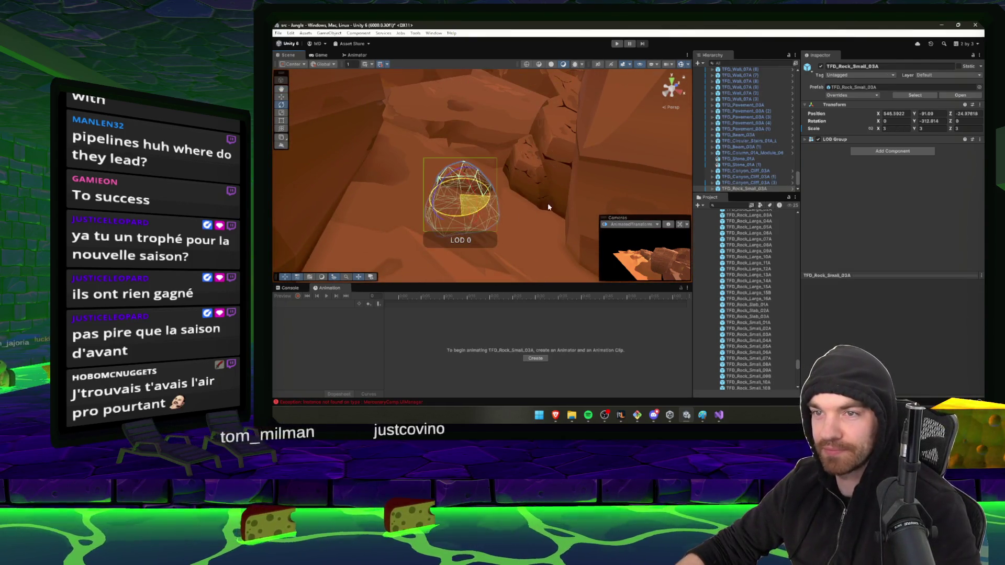
{"action": "mouse_move", "coordinate": [467, 203]}
{"action": "left_mouse_down"}
{"action": "mouse_move", "coordinate": [550, 241]}
{"action": "mouse_move", "coordinate": [516, 224]}
{"action": "mouse_move", "coordinate": [556, 283]}
{"action": "mouse_move", "coordinate": [504, 251]}
{"action": "mouse_move", "coordinate": [552, 258]}
{"action": "mouse_move", "coordinate": [469, 225]}
{"action": "mouse_move", "coordinate": [498, 243]}
{"action": "mouse_move", "coordinate": [548, 195]}
{"action": "mouse_move", "coordinate": [473, 126]}
{"action": "mouse_move", "coordinate": [441, 164]}
{"action": "mouse_move", "coordinate": [384, 200]}
{"action": "mouse_move", "coordinate": [633, 169]}
{"action": "mouse_move", "coordinate": [459, 174]}
{"action": "mouse_move", "coordinate": [570, 188]}
{"action": "mouse_move", "coordinate": [519, 77]}
{"action": "mouse_move", "coordinate": [406, 130]}
{"action": "mouse_move", "coordinate": [360, 88]}
{"action": "left_mouse_up"}
- Select the parent Rope (5) object and move it to a new spot above the water
{"action": "left_click", "coordinate": [434, 164]}
{"action": "left_click", "coordinate": [529, 95]}
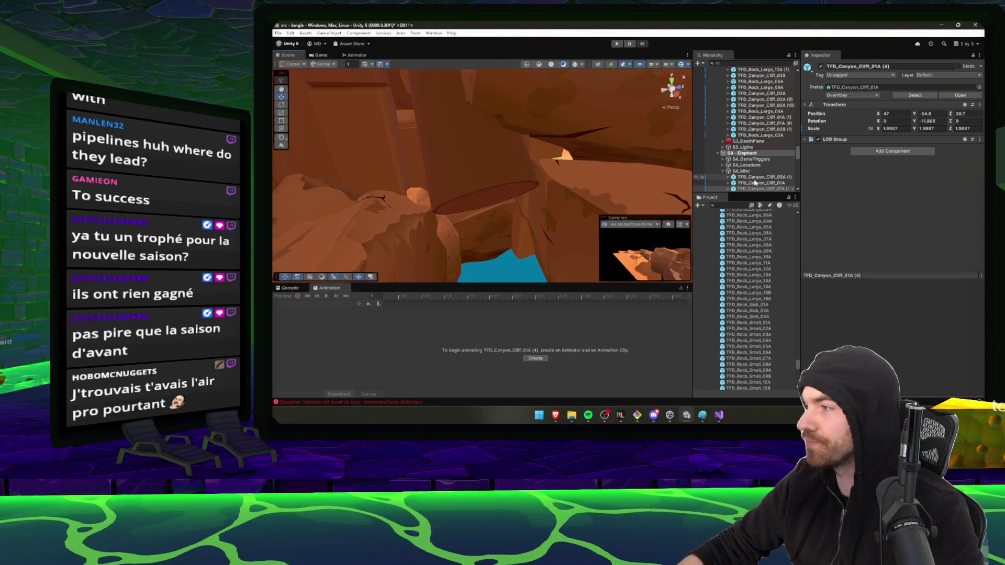
{"action": "mouse_move", "coordinate": [471, 235]}
{"action": "left_mouse_down"}
{"action": "mouse_move", "coordinate": [386, 162]}
{"action": "mouse_move", "coordinate": [315, 231]}
{"action": "mouse_move", "coordinate": [479, 143]}
{"action": "left_mouse_up"}
{"action": "left_click", "coordinate": [487, 120]}
{"action": "left_click", "coordinate": [489, 115]}
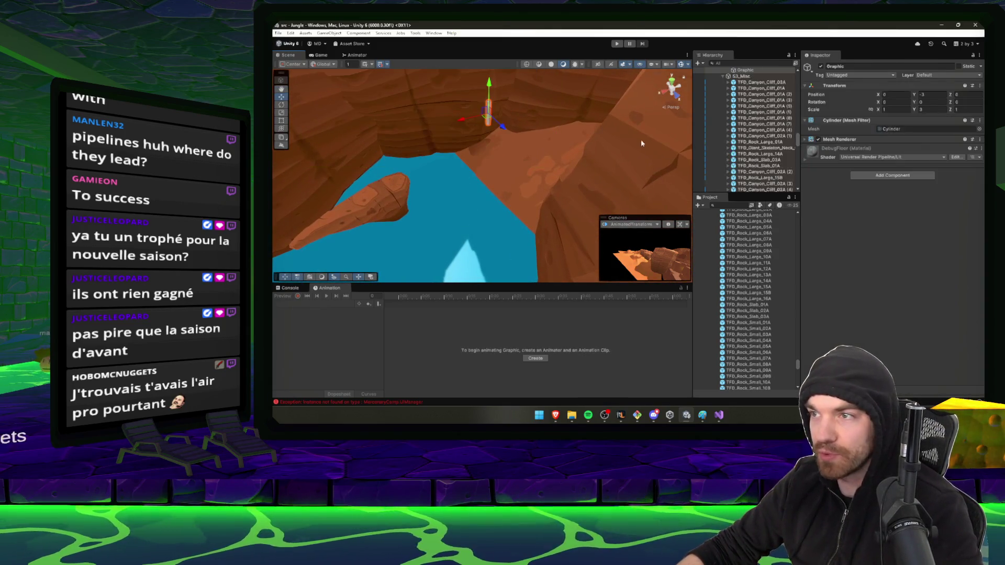
{"action": "left_click", "coordinate": [747, 132]}
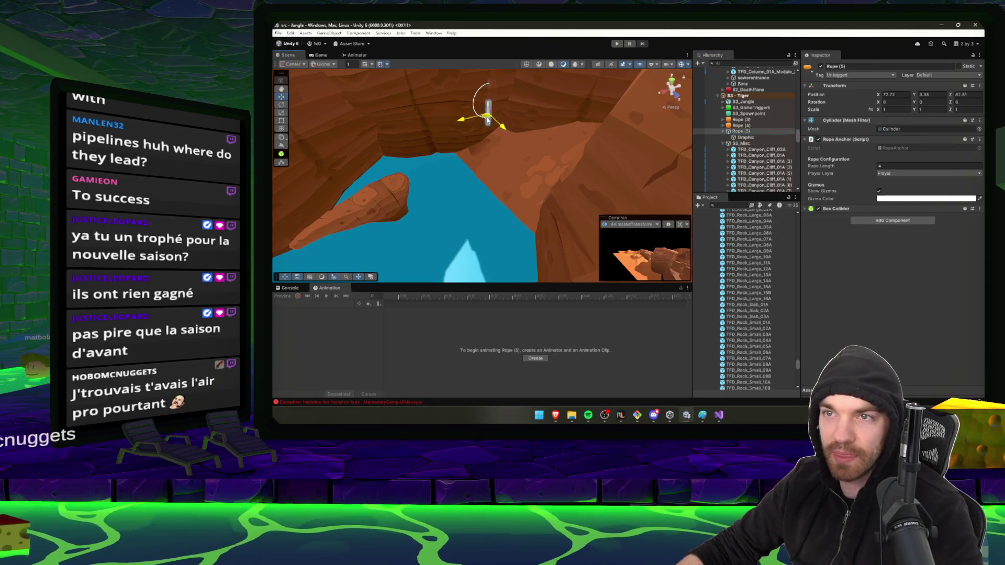
{"action": "mouse_move", "coordinate": [405, 159]}
{"action": "left_mouse_down"}
{"action": "mouse_move", "coordinate": [463, 134]}
{"action": "mouse_move", "coordinate": [434, 84]}
{"action": "mouse_move", "coordinate": [438, 123]}
{"action": "mouse_move", "coordinate": [467, 90]}
{"action": "mouse_move", "coordinate": [483, 163]}
{"action": "mouse_move", "coordinate": [471, 173]}
{"action": "mouse_move", "coordinate": [489, 180]}
{"action": "mouse_move", "coordinate": [451, 176]}
{"action": "mouse_move", "coordinate": [484, 135]}
{"action": "mouse_move", "coordinate": [413, 136]}
{"action": "mouse_move", "coordinate": [526, 157]}
{"action": "left_mouse_up"}
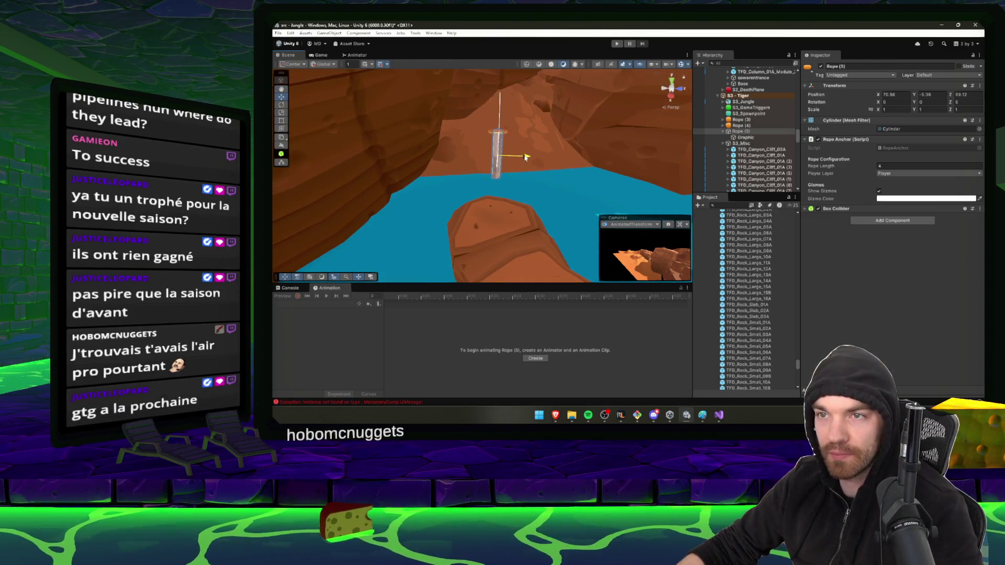
{"action": "mouse_move", "coordinate": [577, 179]}
{"action": "left_mouse_down"}
{"action": "mouse_move", "coordinate": [549, 202]}
{"action": "mouse_move", "coordinate": [404, 173]}
{"action": "mouse_move", "coordinate": [503, 194]}
{"action": "mouse_move", "coordinate": [544, 157]}
{"action": "left_mouse_up"}
- Enter Play mode and walk the player through the Jungle level to the temple stairs
{"action": "left_click", "coordinate": [629, 44]}
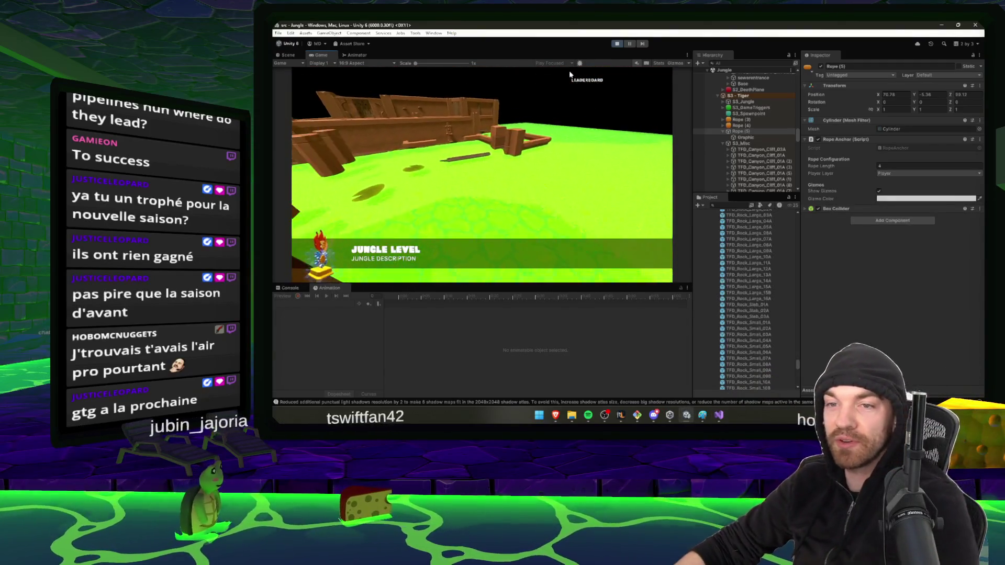
{"action": "key", "text": "w"}
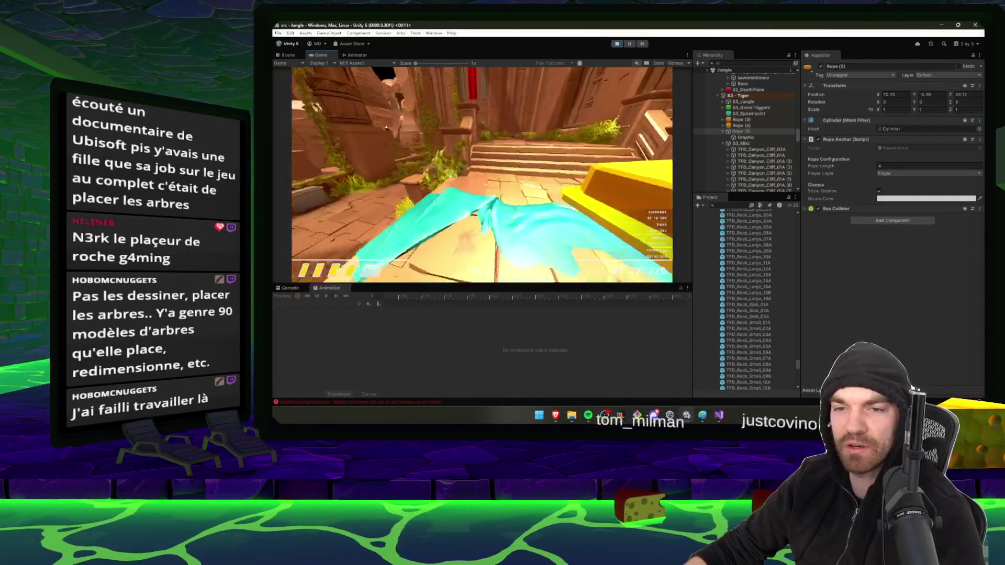
- Pause the game and filter the console to the NullReferenceException error's stack trace
{"action": "key", "text": "Escape"}
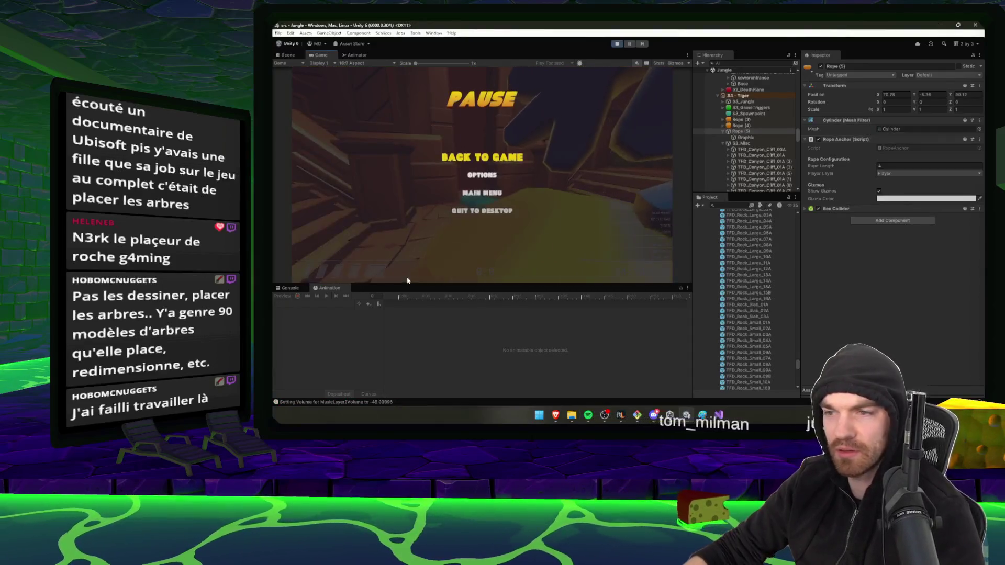
{"action": "left_click", "coordinate": [274, 288]}
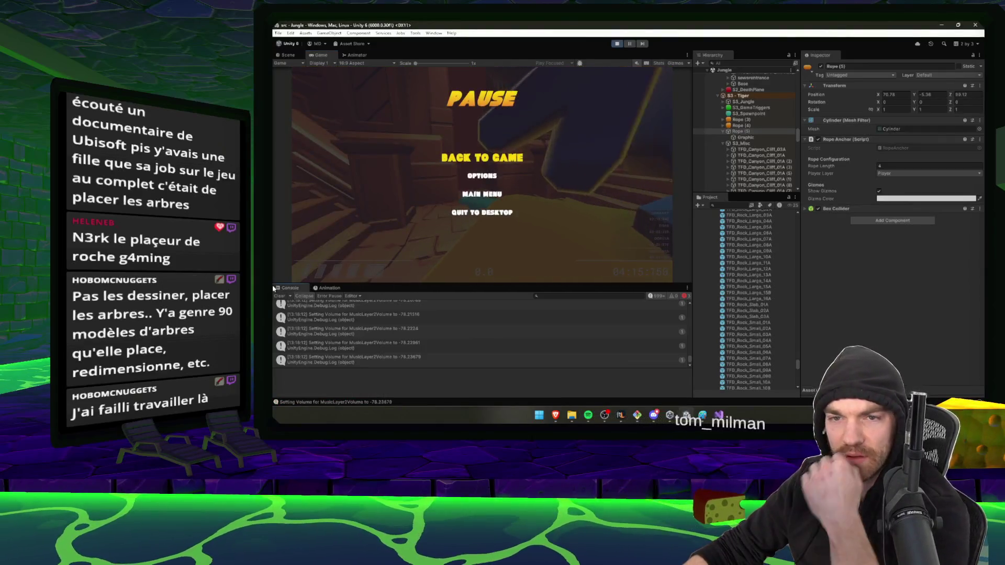
{"action": "left_click", "coordinate": [657, 296]}
{"action": "left_click", "coordinate": [649, 335]}
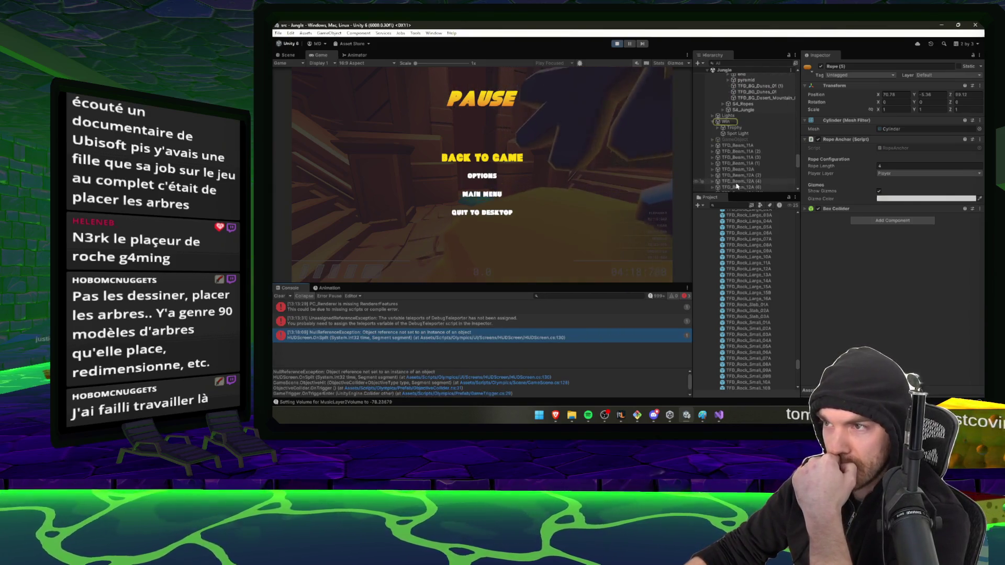
- Trace the error to the Win object and its Trophy child, then exit Play mode
{"action": "left_click", "coordinate": [731, 122]}
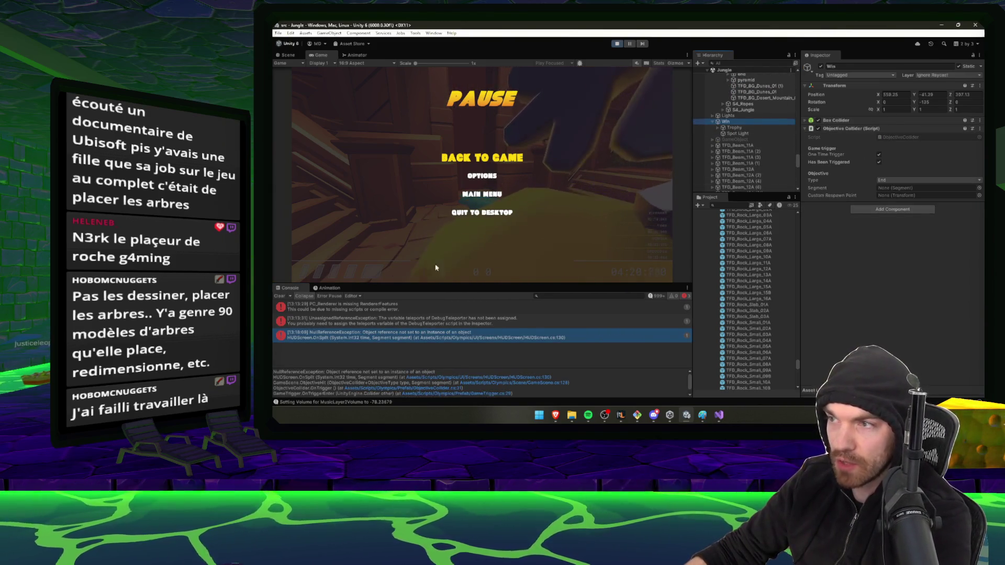
{"action": "left_click", "coordinate": [457, 334]}
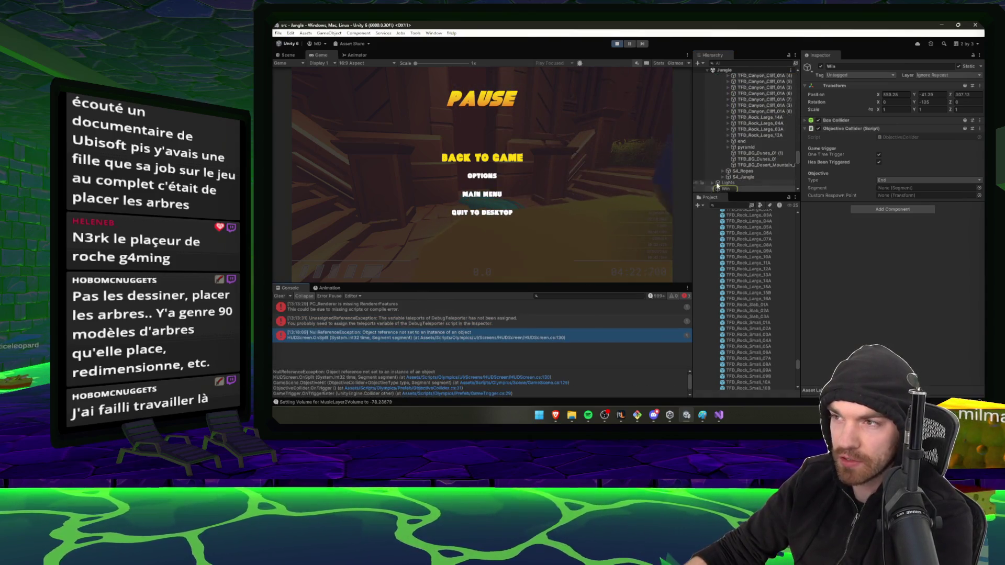
{"action": "left_click", "coordinate": [718, 188]}
{"action": "scroll", "coordinate": [738, 157], "scroll_direction": "down", "scroll_amount": 4}
{"action": "left_click", "coordinate": [743, 128]}
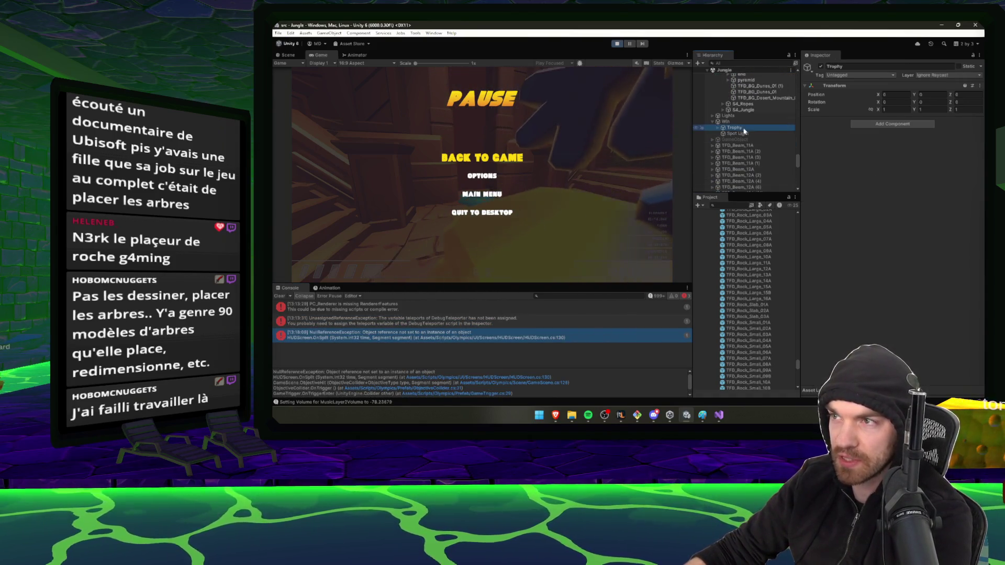
{"action": "left_click", "coordinate": [736, 122]}
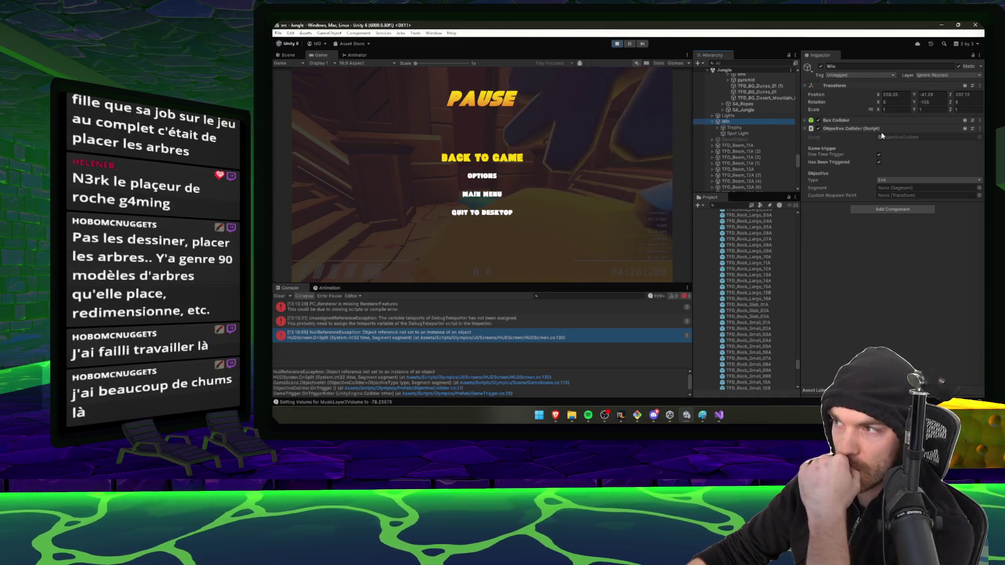
{"action": "left_click", "coordinate": [451, 336]}
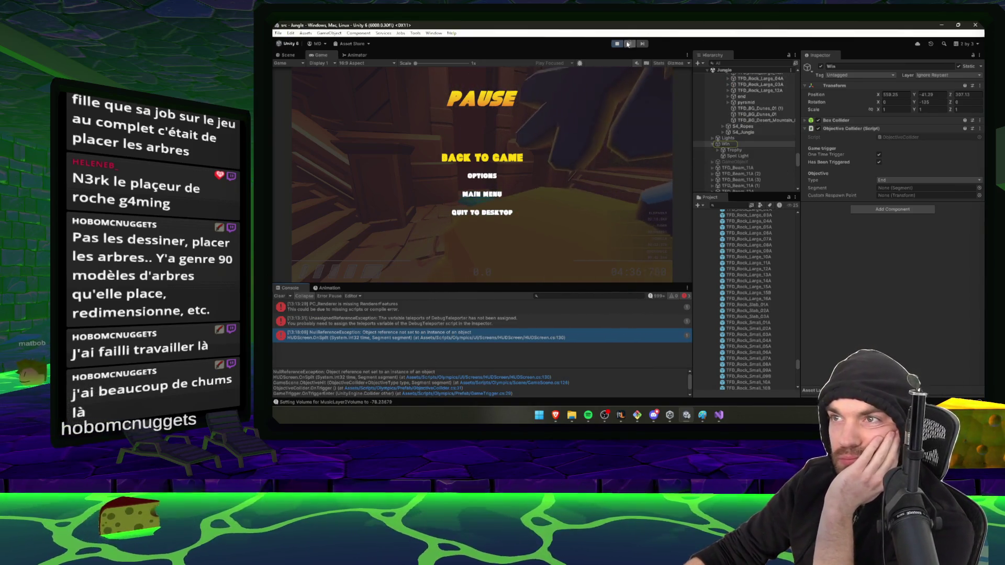
{"action": "key", "text": "ctrl+p"}
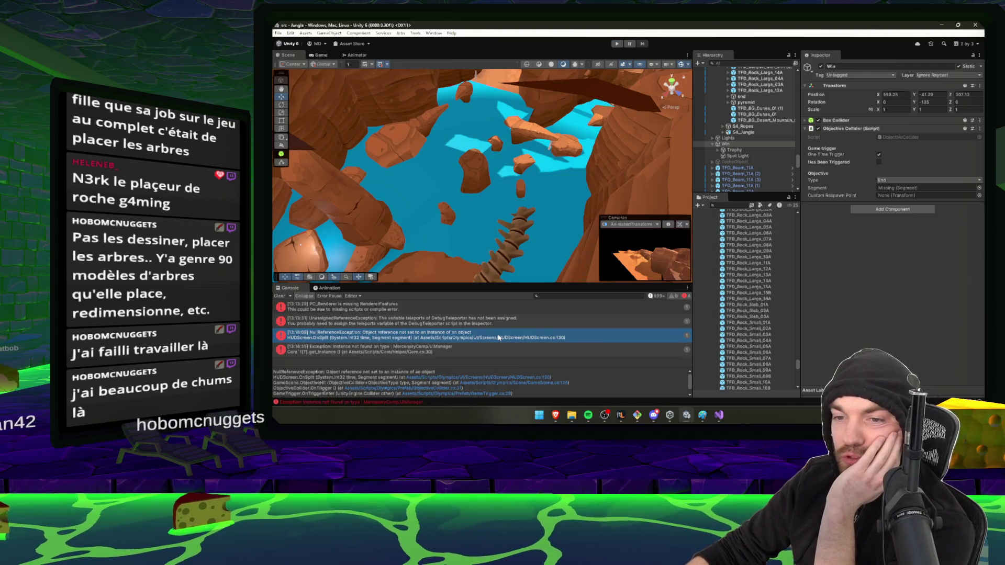
- Open the NullReferenceException's source, HUDScreen.cs line 130 in OnSplit, in Visual Studio
{"action": "double_click", "coordinate": [499, 338]}
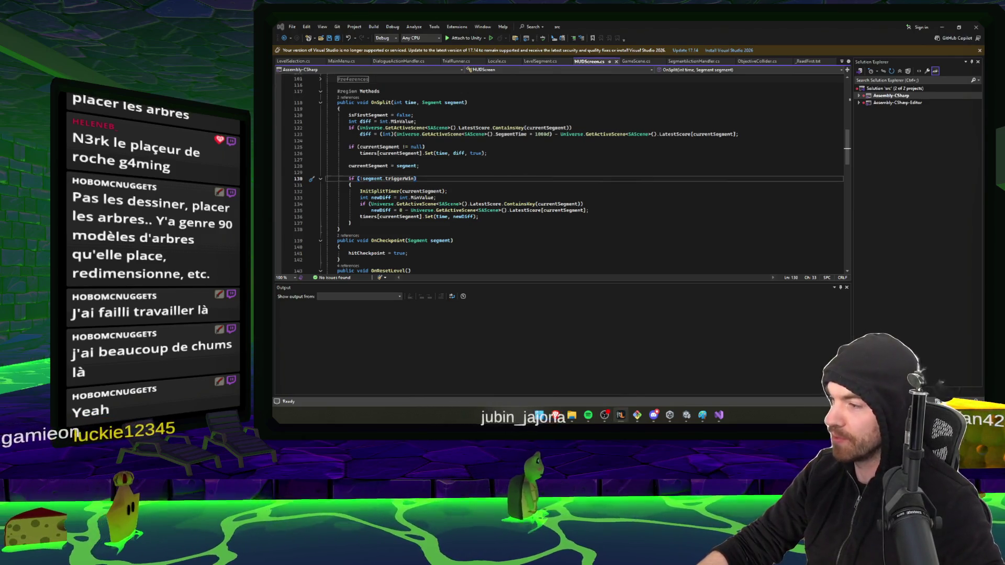
{"action": "mouse_move", "coordinate": [555, 415]}
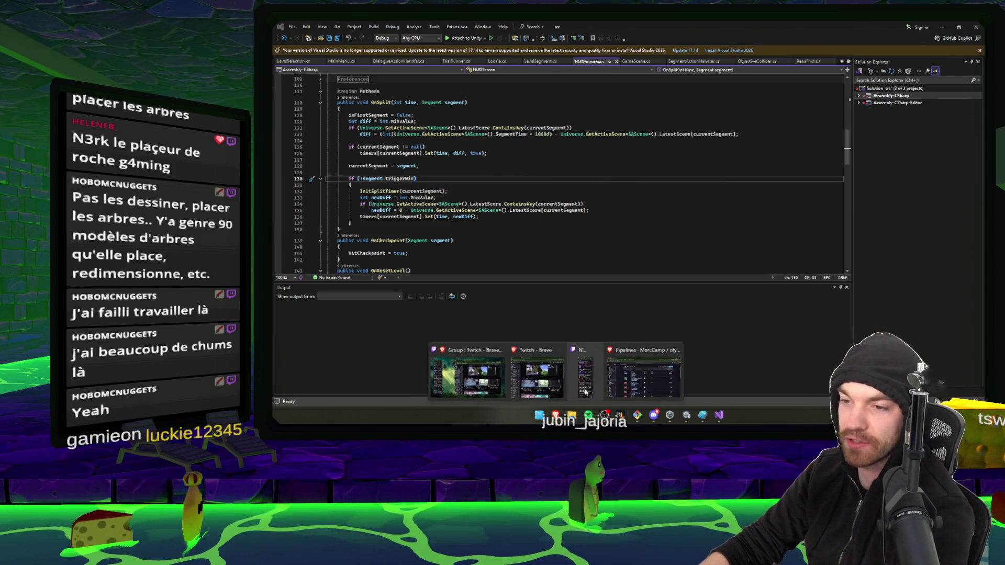
{"action": "left_click", "coordinate": [468, 374]}
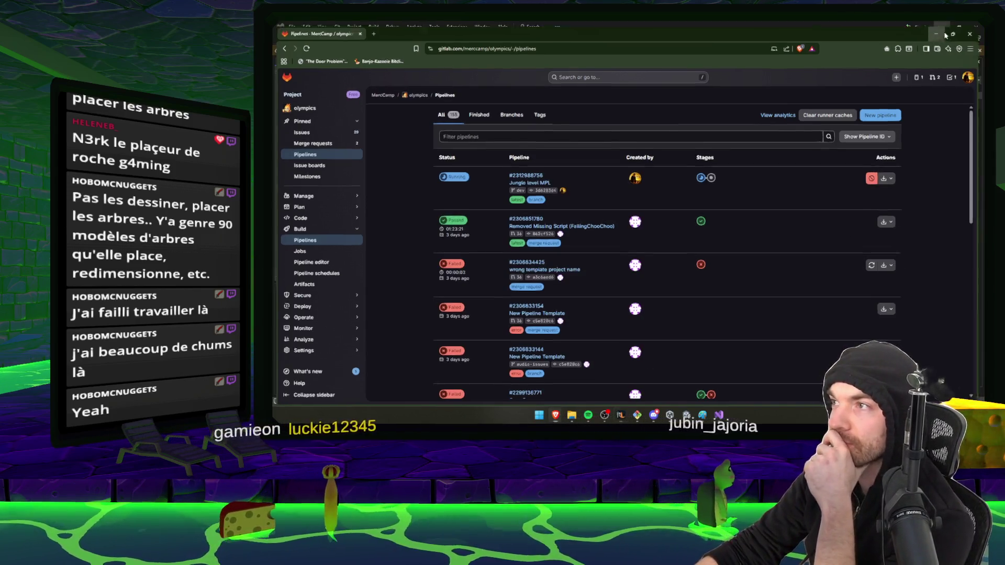
{"action": "key", "text": "alt+Tab"}
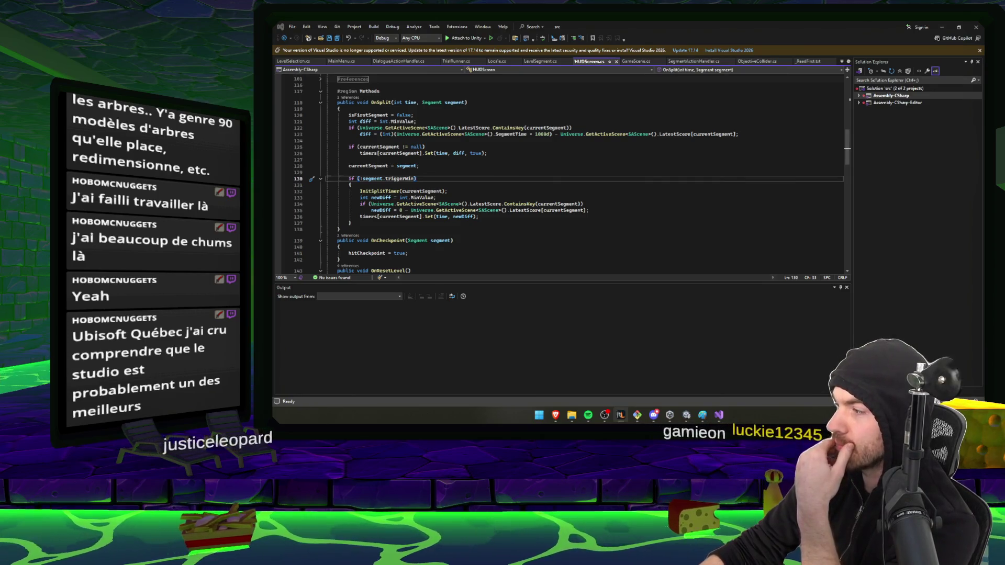
- Minimize the GitLab browser and Visual Studio to get back to the Unity Editor
{"action": "key", "text": "alt+Tab"}
{"action": "left_click", "coordinate": [941, 28]}
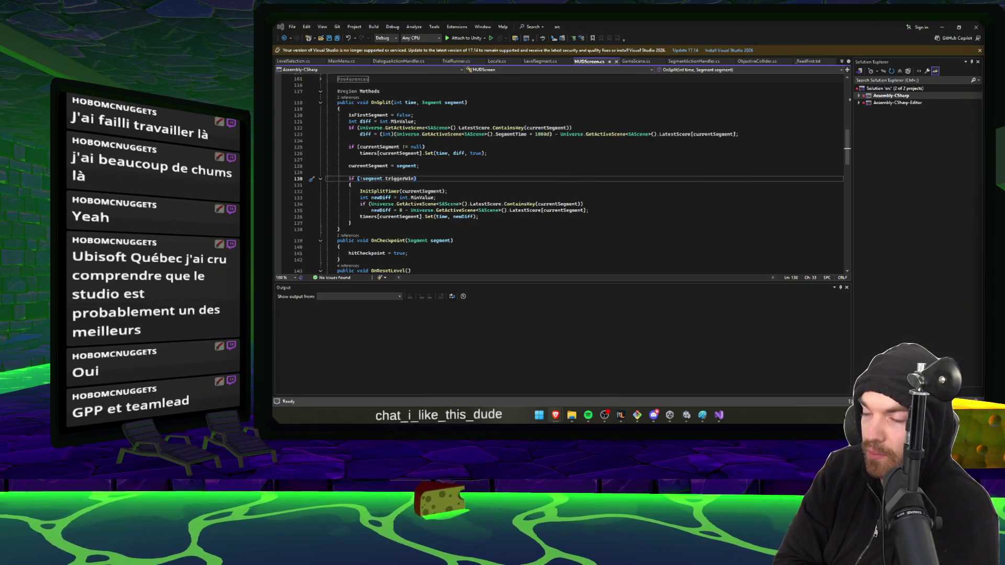
{"action": "left_click", "coordinate": [942, 27]}
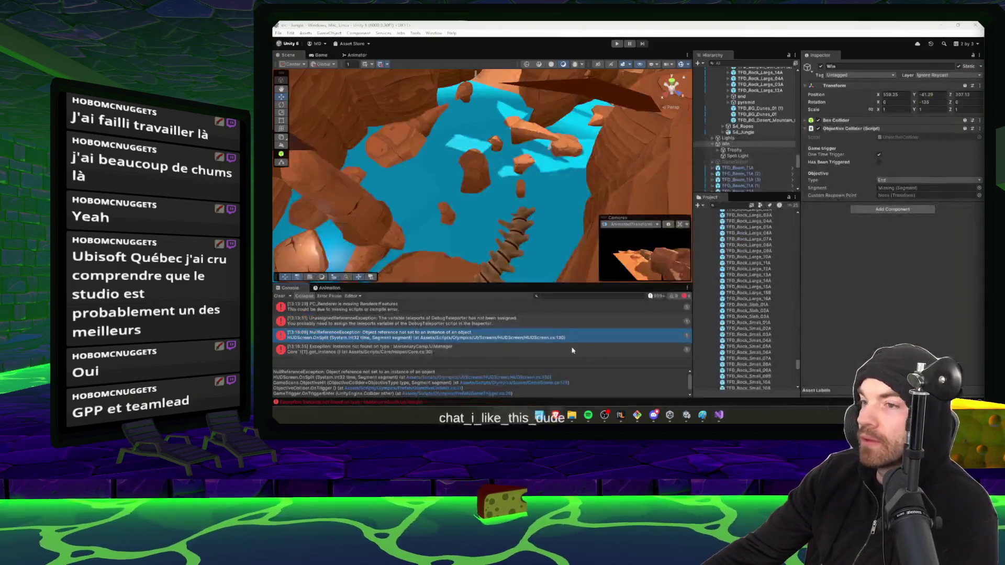
- Clear the Console, open the Game scene and inspect its Win objective's Jungle End segment
{"action": "left_click", "coordinate": [281, 297]}
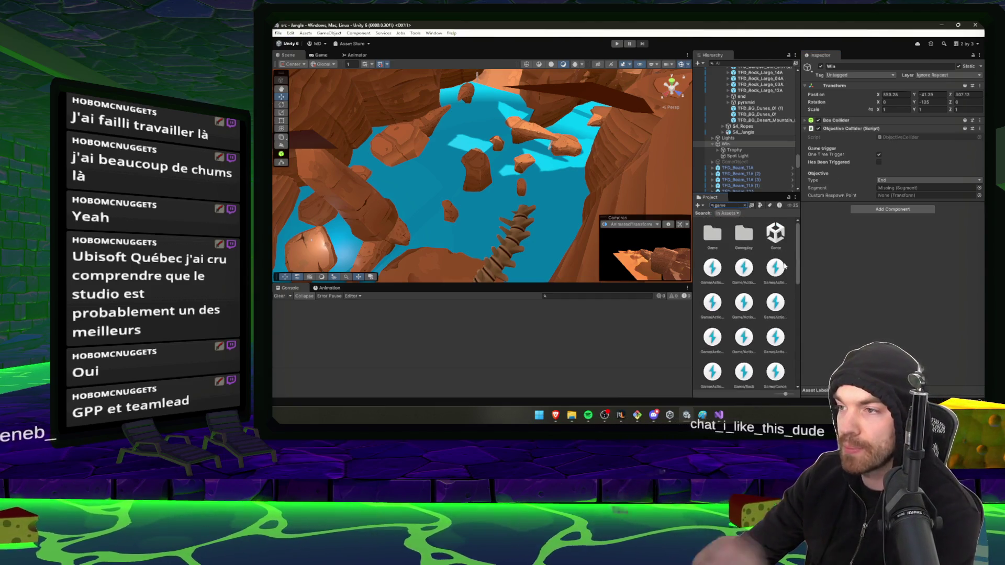
{"action": "double_click", "coordinate": [775, 233]}
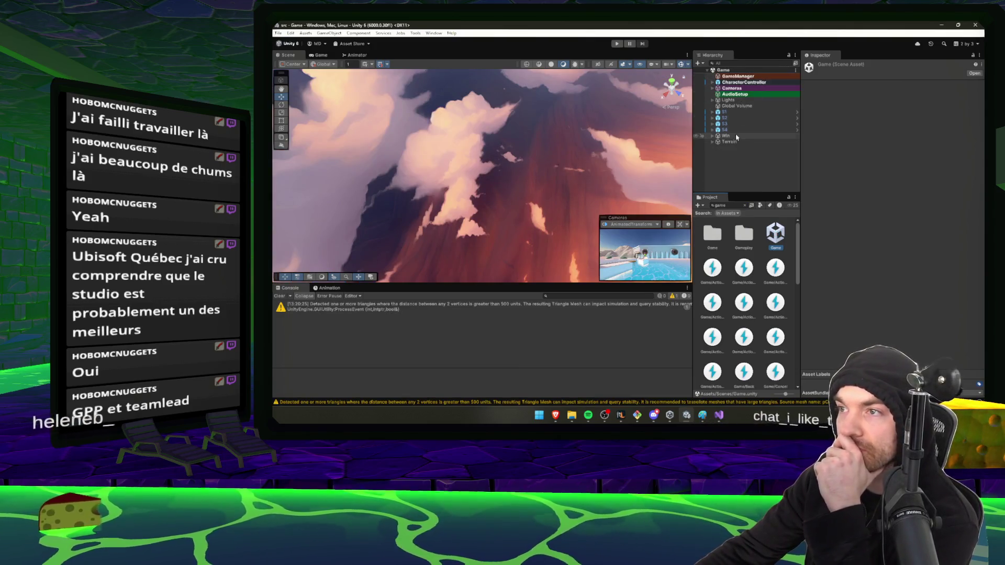
{"action": "double_click", "coordinate": [736, 136]}
{"action": "left_click", "coordinate": [900, 181]}
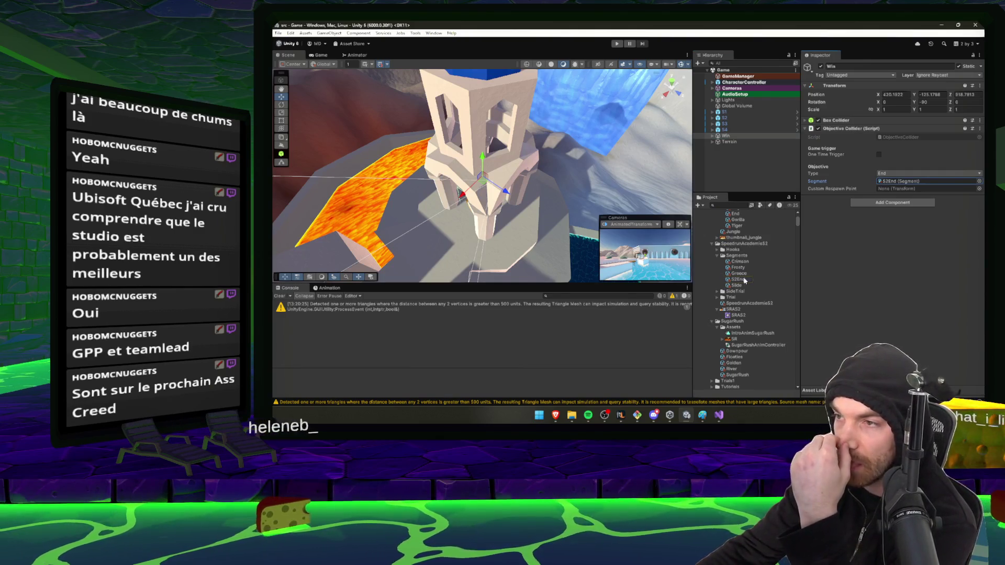
{"action": "scroll", "coordinate": [748, 269], "scroll_direction": "up", "scroll_amount": 2}
{"action": "left_click", "coordinate": [735, 237]}
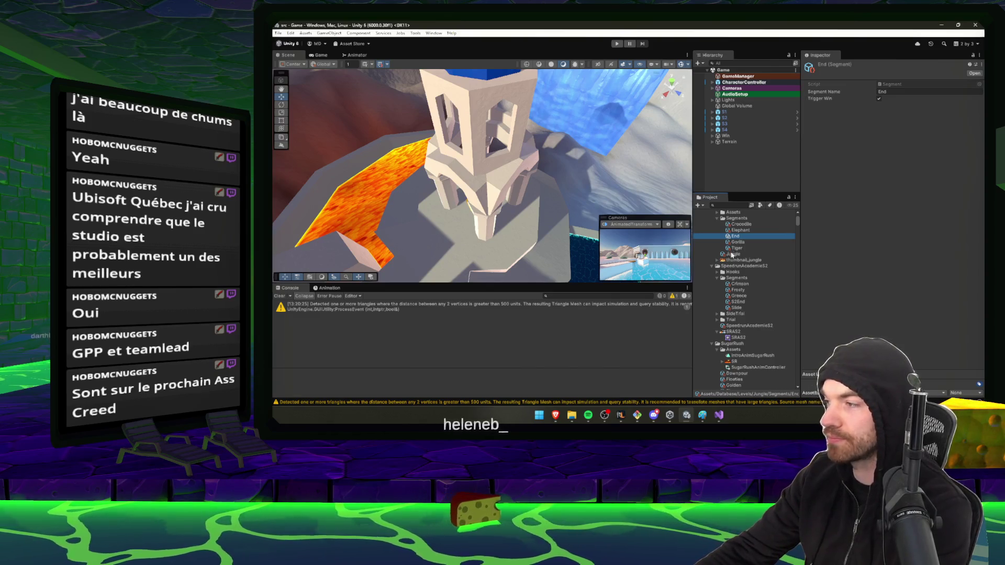
- Search the Project for 'Jungle' and select the Jungle scene asset
{"action": "type", "text": "s"}
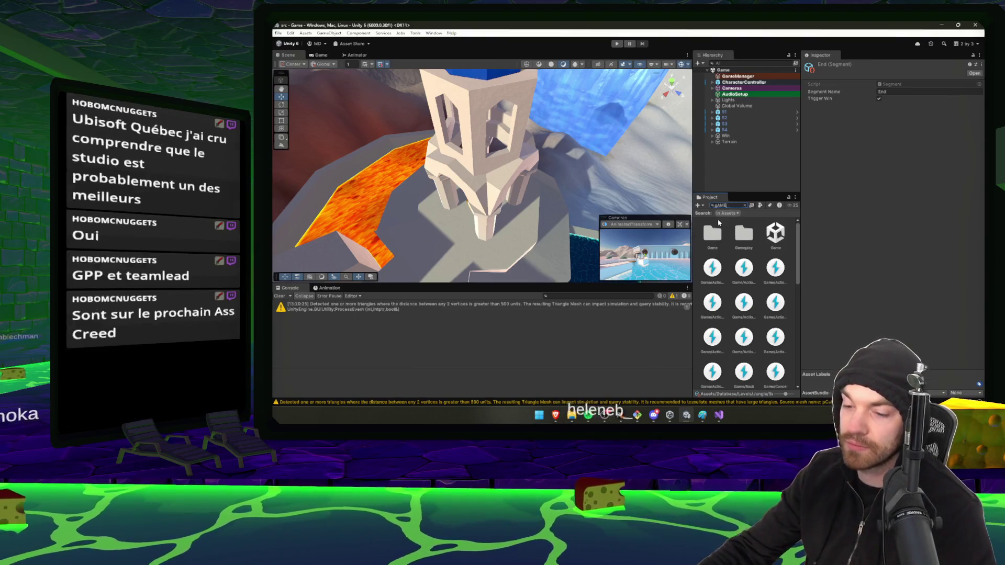
{"action": "key", "text": "BackSpace"}
{"action": "key", "text": "BackSpace"}
{"action": "key", "text": "BackSpace"}
{"action": "type", "text": "Ju"}
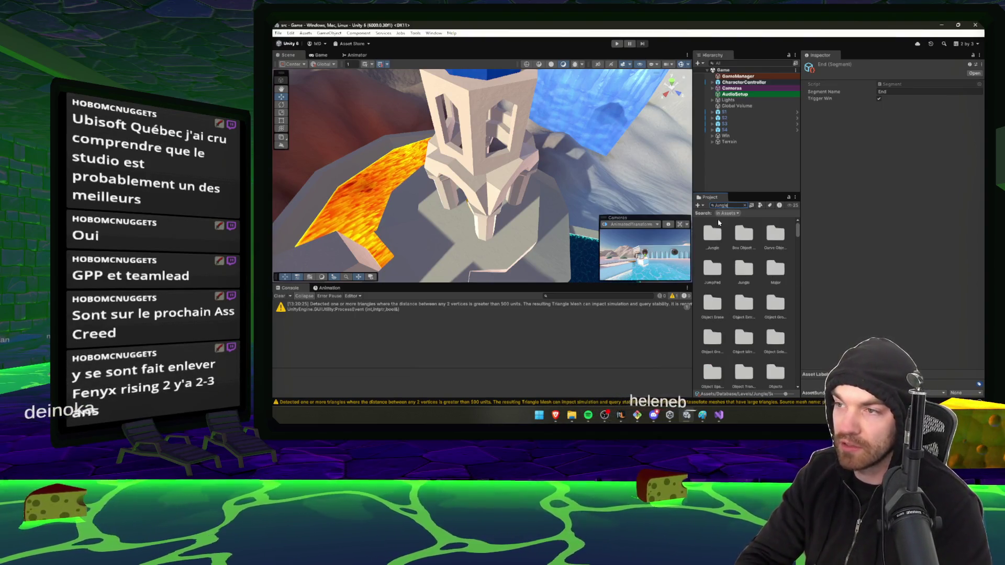
{"action": "type", "text": "ngle"}
{"action": "left_click", "coordinate": [712, 268]}
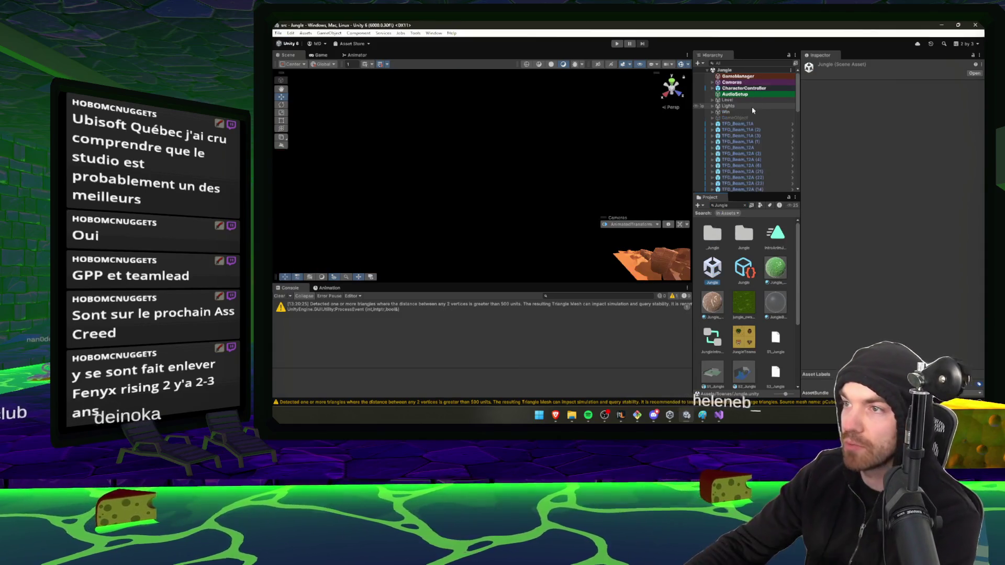
- Load the Jungle scene, select its Win objective and clear the Project search
{"action": "left_click", "coordinate": [749, 110]}
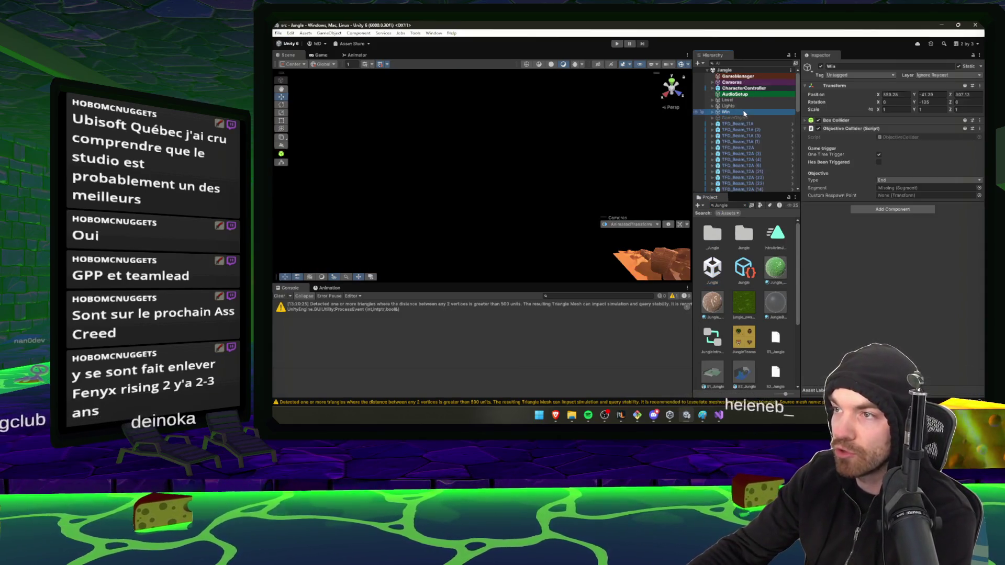
{"action": "left_click", "coordinate": [745, 205]}
{"action": "scroll", "coordinate": [774, 277], "scroll_direction": "up", "scroll_amount": 15}
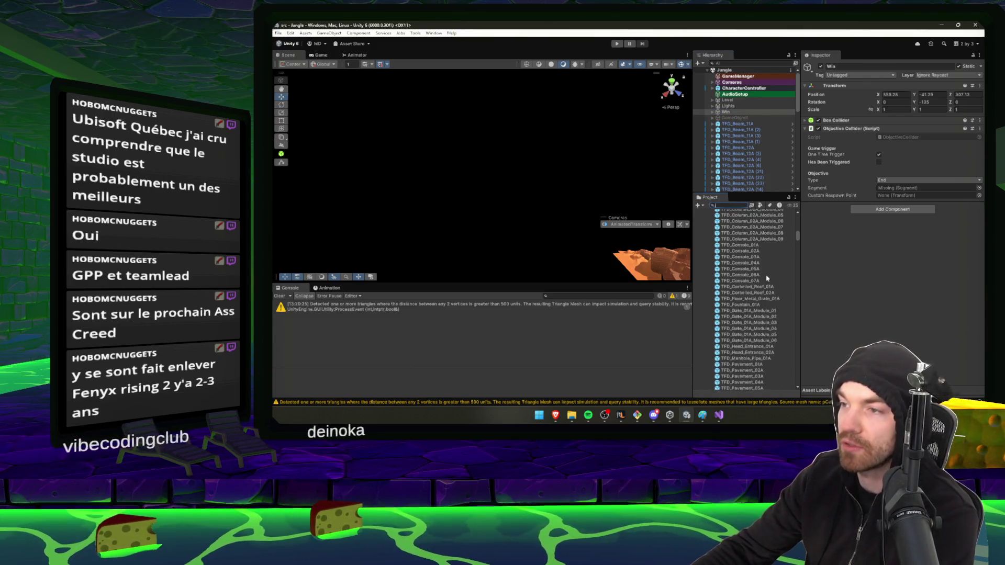
{"action": "scroll", "coordinate": [754, 287], "scroll_direction": "up", "scroll_amount": 15}
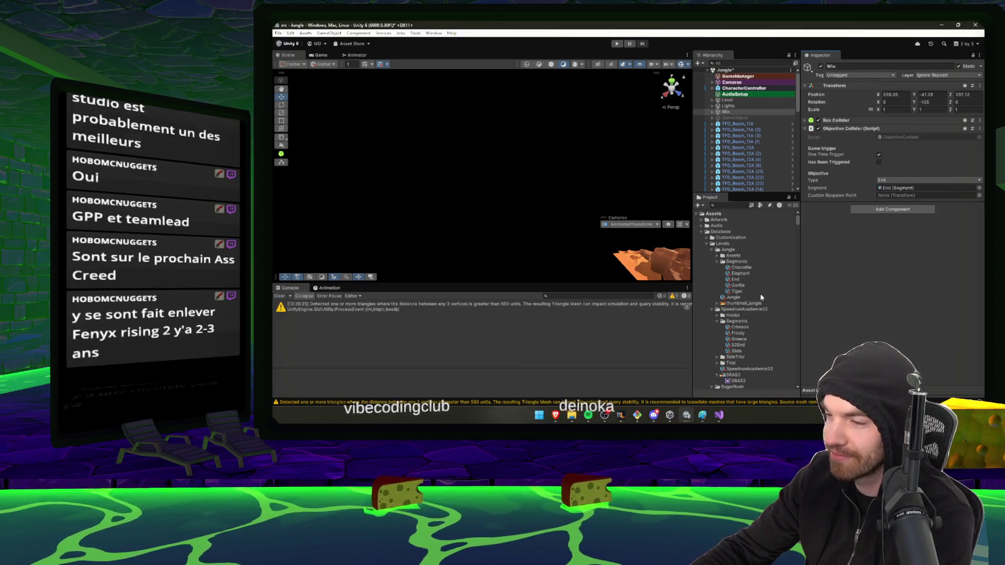
- Rename the End segment asset to JungleEnd
{"action": "left_click", "coordinate": [736, 279]}
{"action": "key", "text": "F2"}
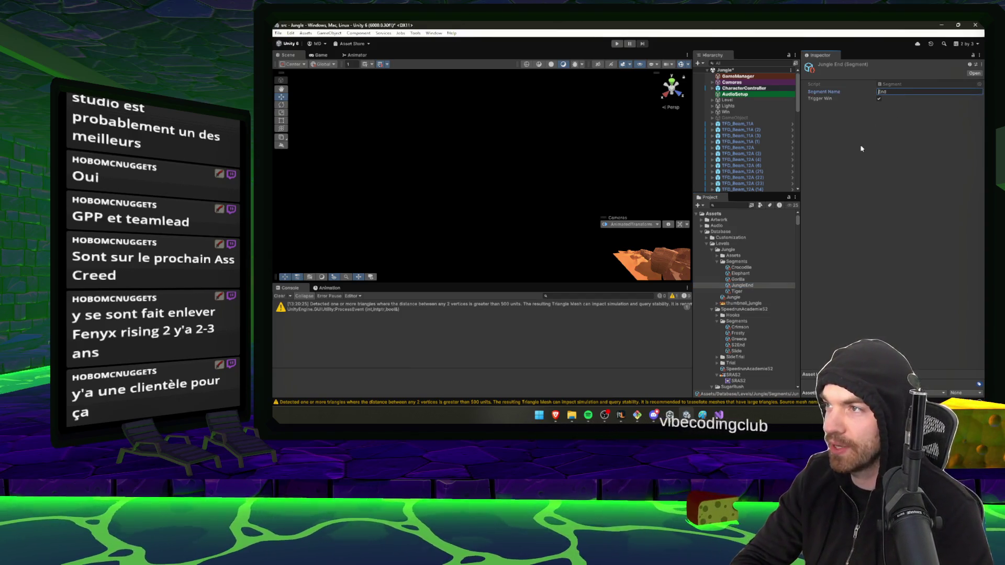
{"action": "type", "text": "Jungle"}
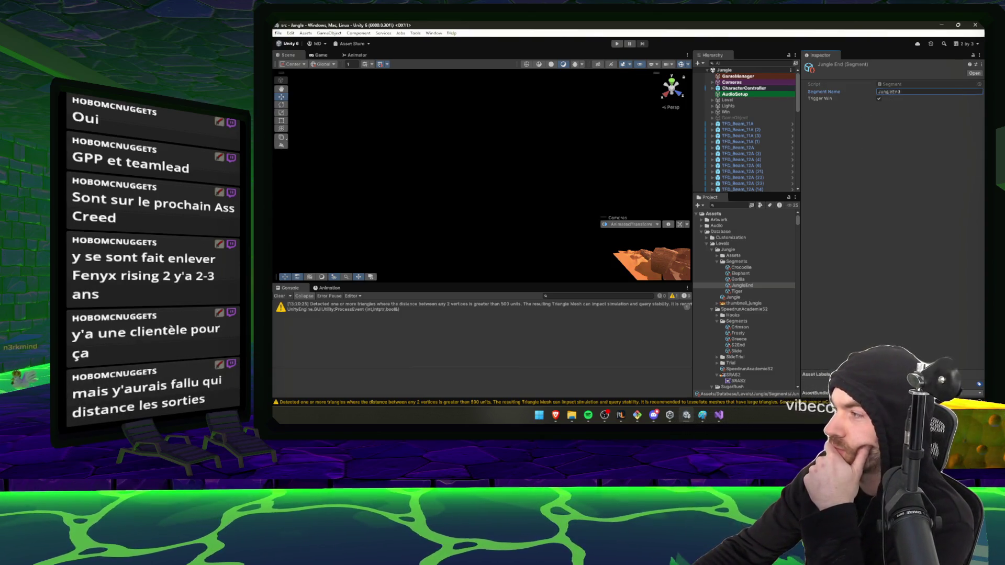
{"action": "key", "text": "alt+Tab"}
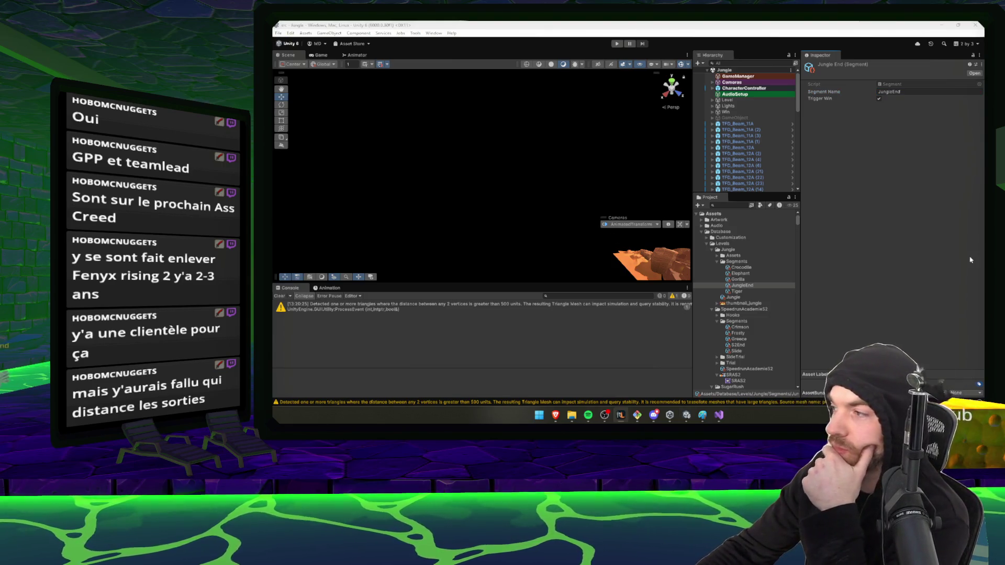
{"action": "left_click", "coordinate": [556, 417]}
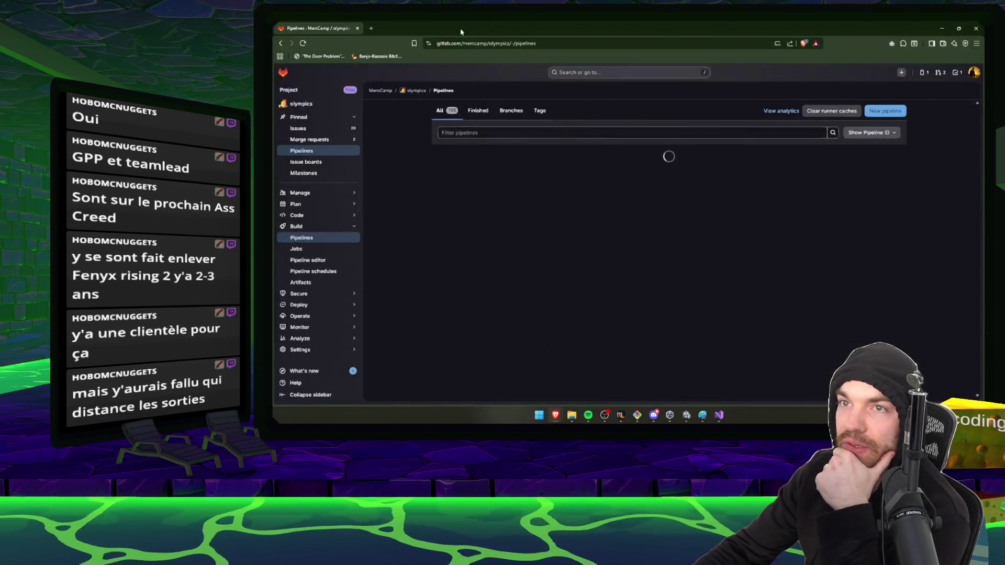
- Search Google for 'ubisoft stocks' in a new tab
{"action": "left_click", "coordinate": [371, 29]}
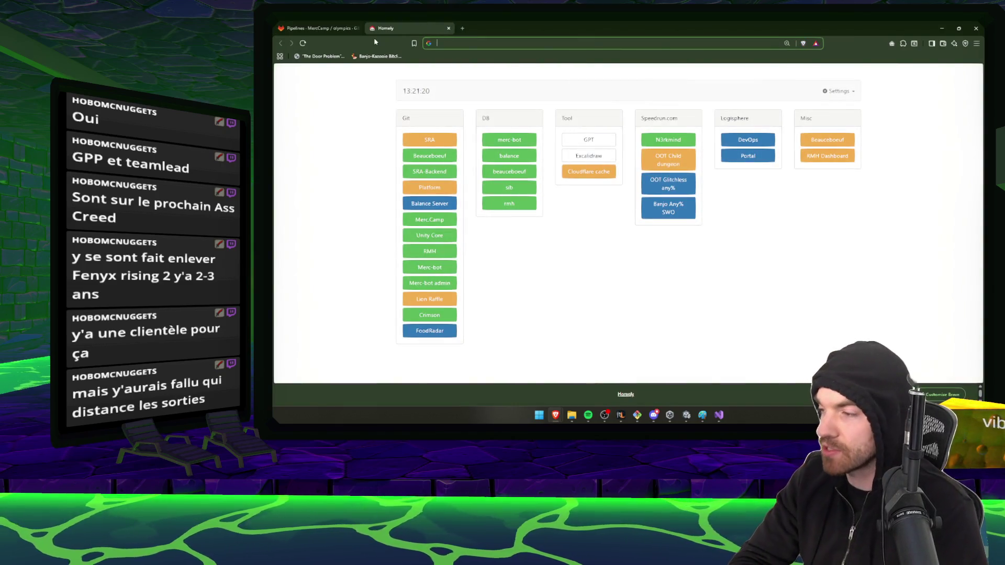
{"action": "type", "text": "ub"}
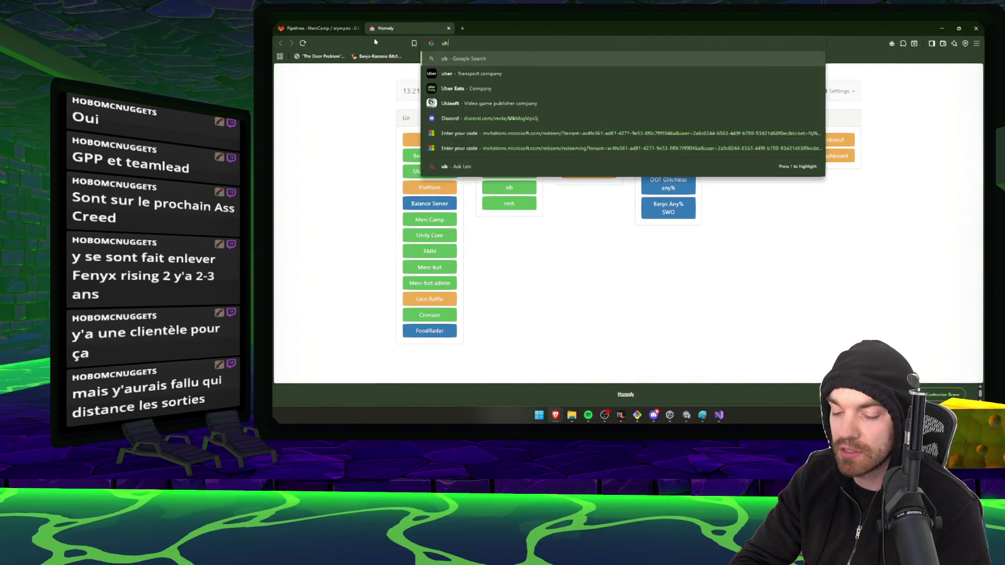
{"action": "type", "text": "isoft stocks"}
{"action": "key", "text": "Return"}
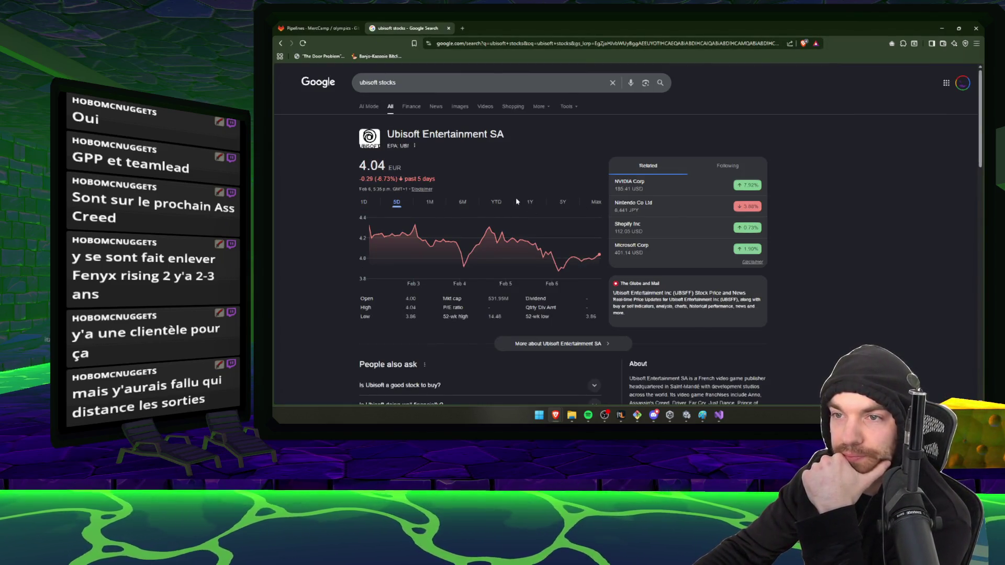
- View Ubisoft's stock chart over YTD, 1 year, 5 years and max, then close the tab
{"action": "left_click", "coordinate": [502, 204]}
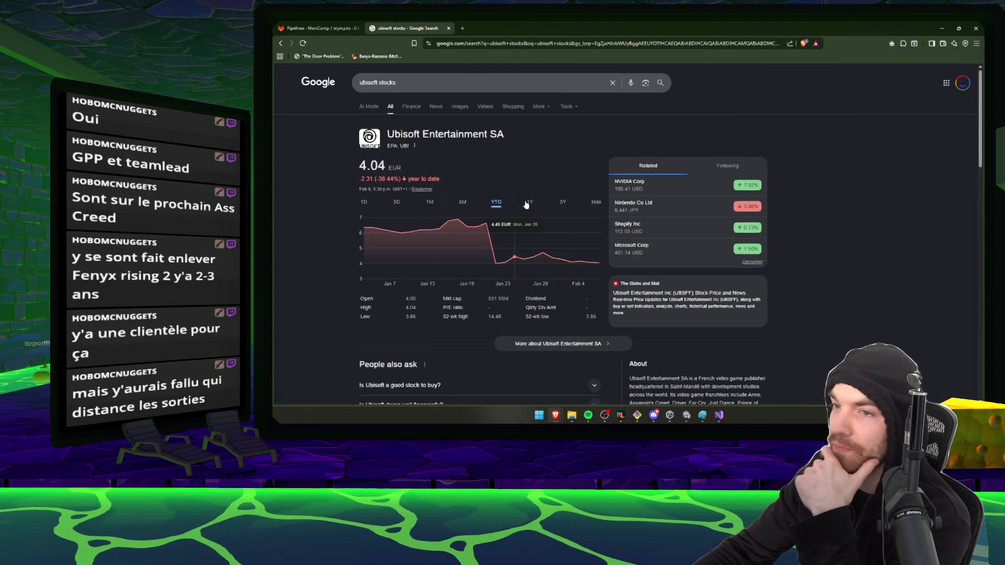
{"action": "left_click", "coordinate": [529, 205]}
{"action": "left_click", "coordinate": [560, 203]}
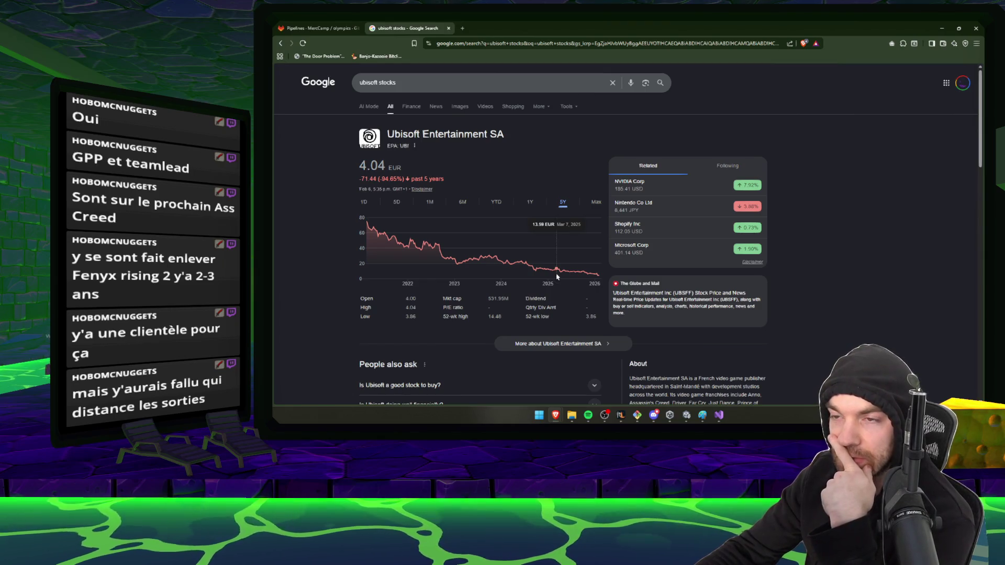
{"action": "left_click", "coordinate": [595, 204]}
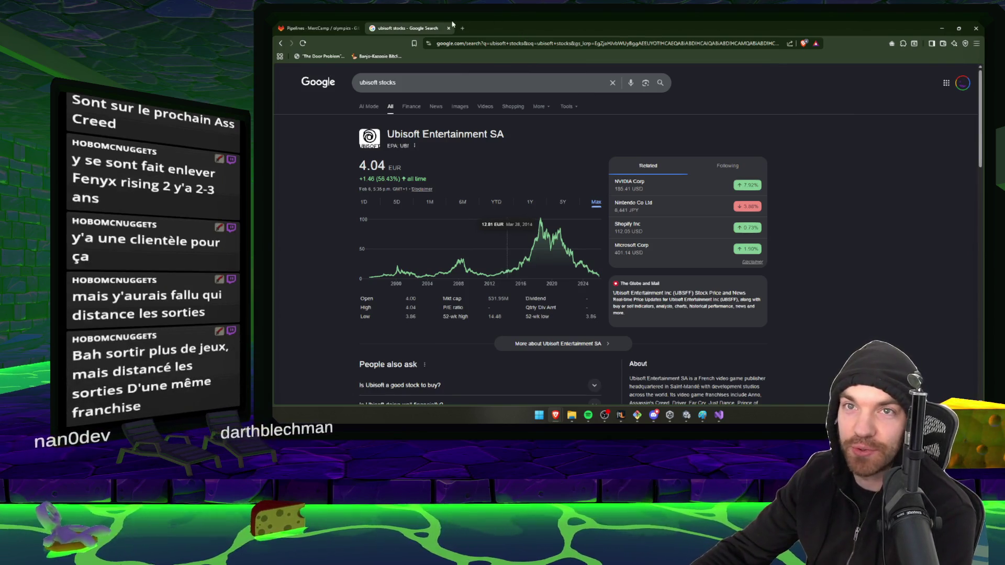
{"action": "middle_click", "coordinate": [429, 25]}
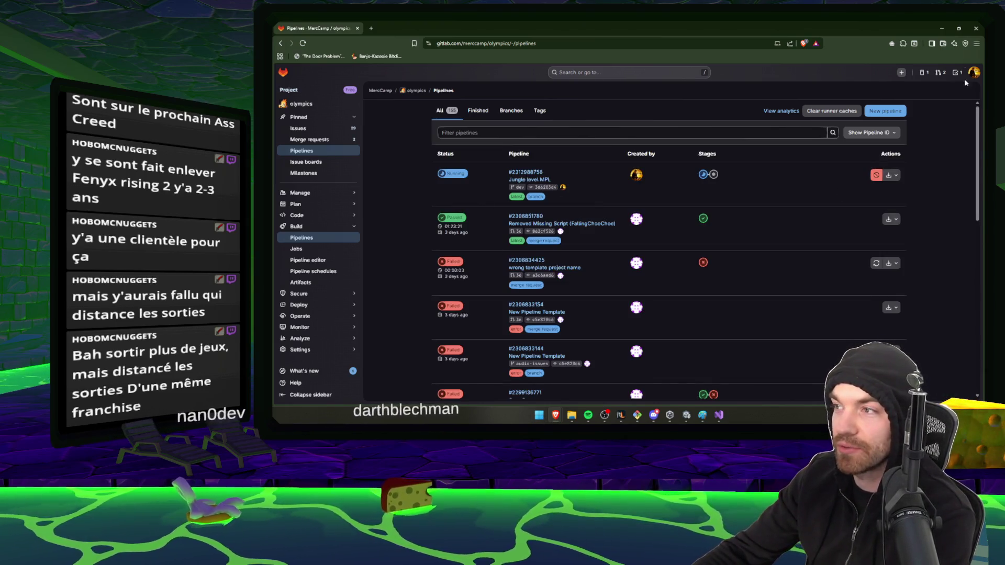
- Bring the browser back and Google 'Blizzard stock' in a new tab
{"action": "left_click", "coordinate": [942, 28]}
{"action": "mouse_move", "coordinate": [555, 415]}
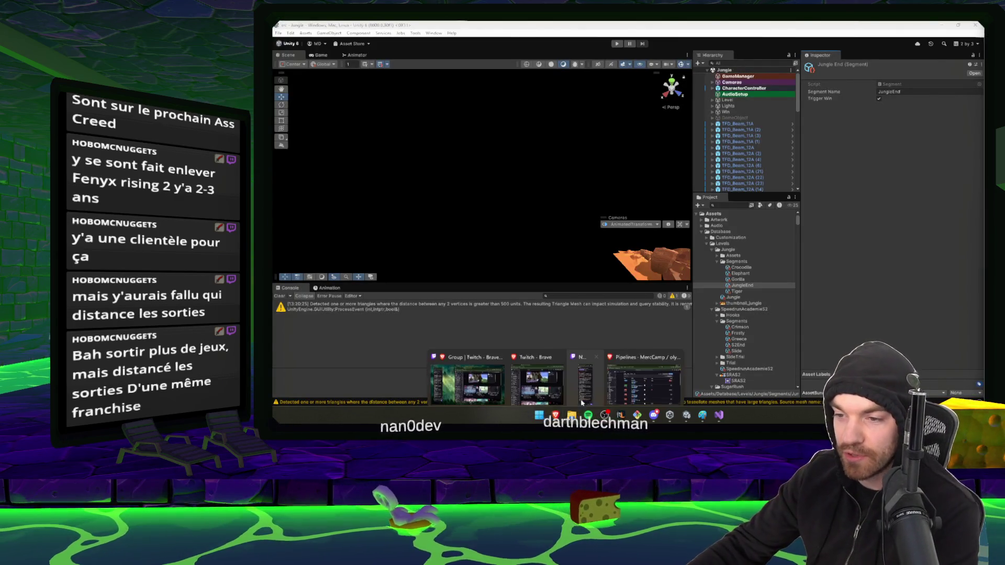
{"action": "left_click", "coordinate": [644, 413]}
{"action": "key", "text": "ctrl+t"}
{"action": "type", "text": "bLIZZARD STOCK"}
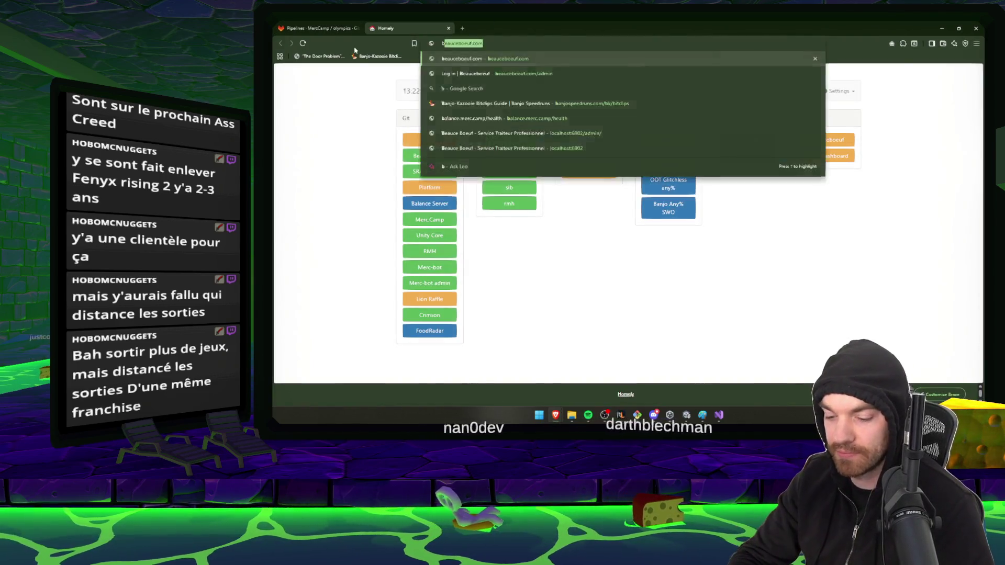
{"action": "key", "text": "Return"}
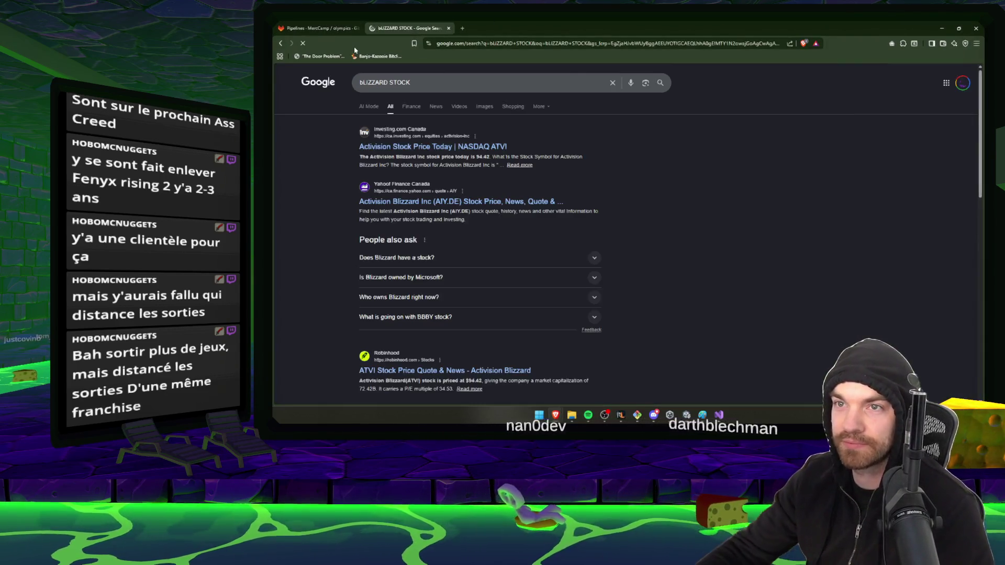
- Open Investing.com's ATVI page and switch the chart through Max, 5 years and 1 year
{"action": "left_click", "coordinate": [412, 148]}
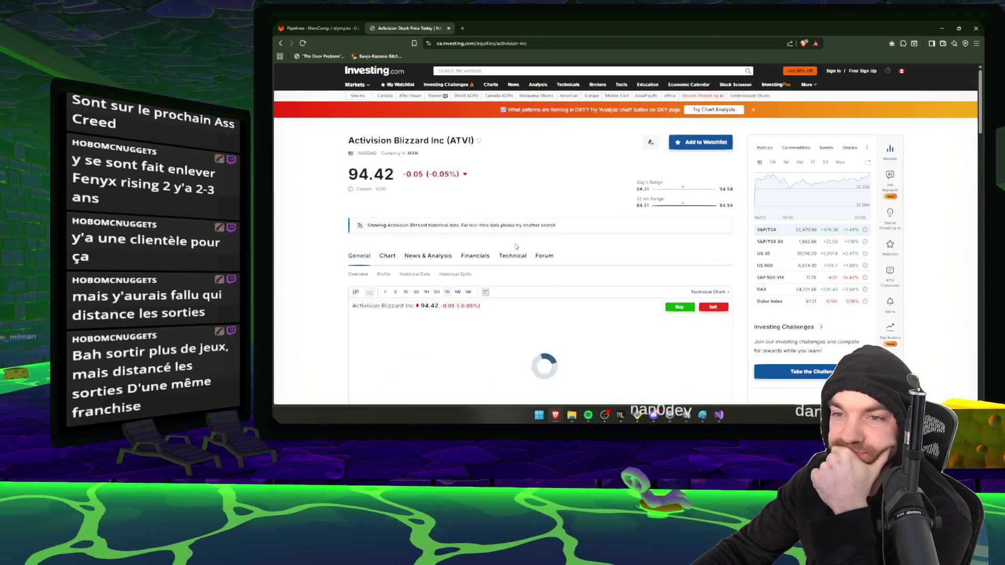
{"action": "scroll", "coordinate": [634, 278], "scroll_direction": "down", "scroll_amount": 3}
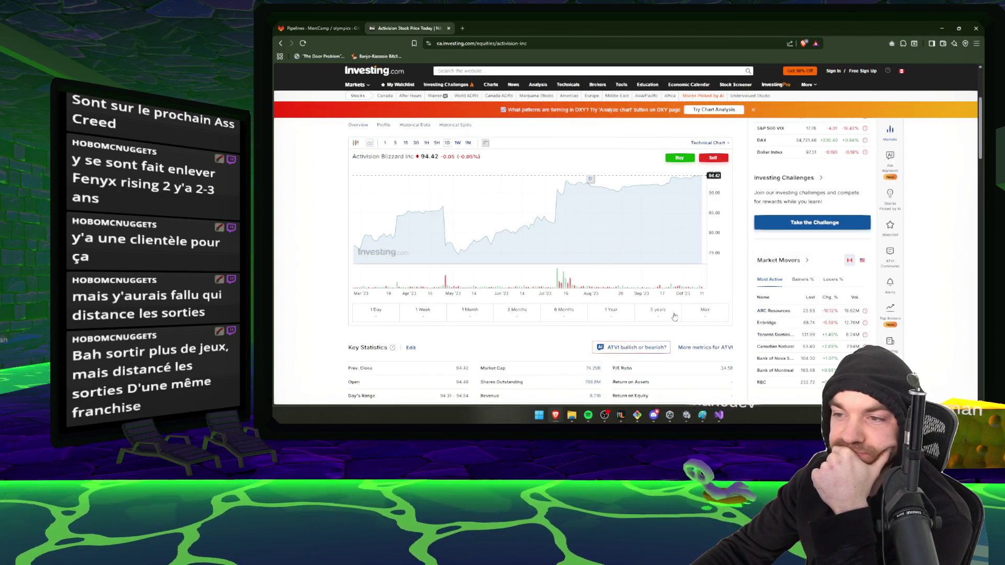
{"action": "left_click", "coordinate": [674, 317]}
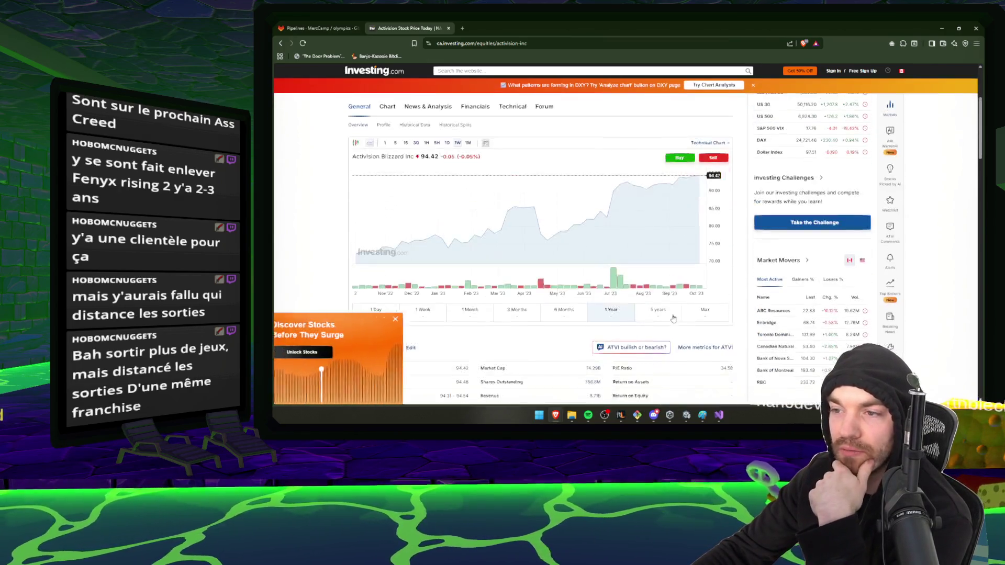
{"action": "left_click", "coordinate": [706, 312]}
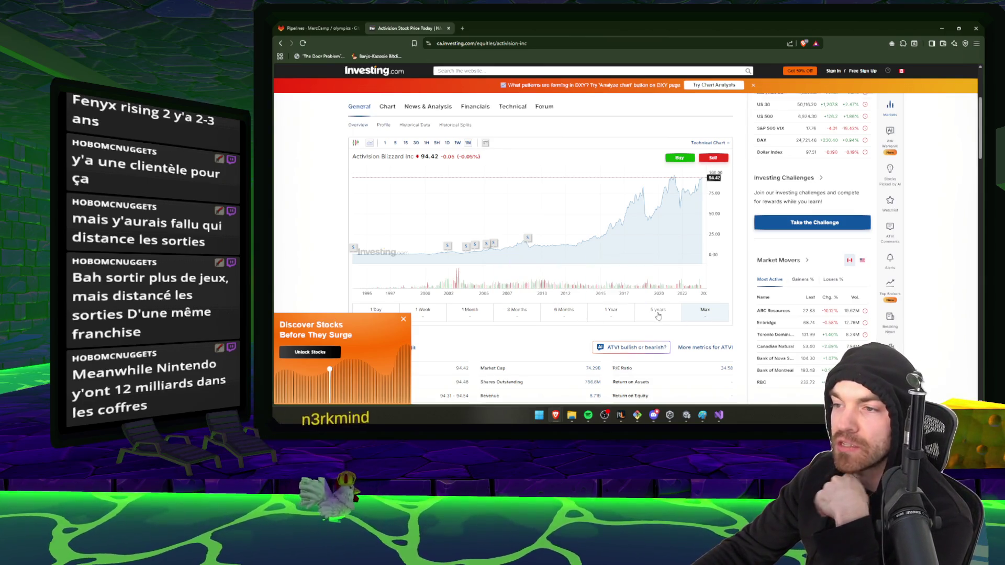
{"action": "left_click", "coordinate": [659, 315]}
{"action": "left_click", "coordinate": [618, 311]}
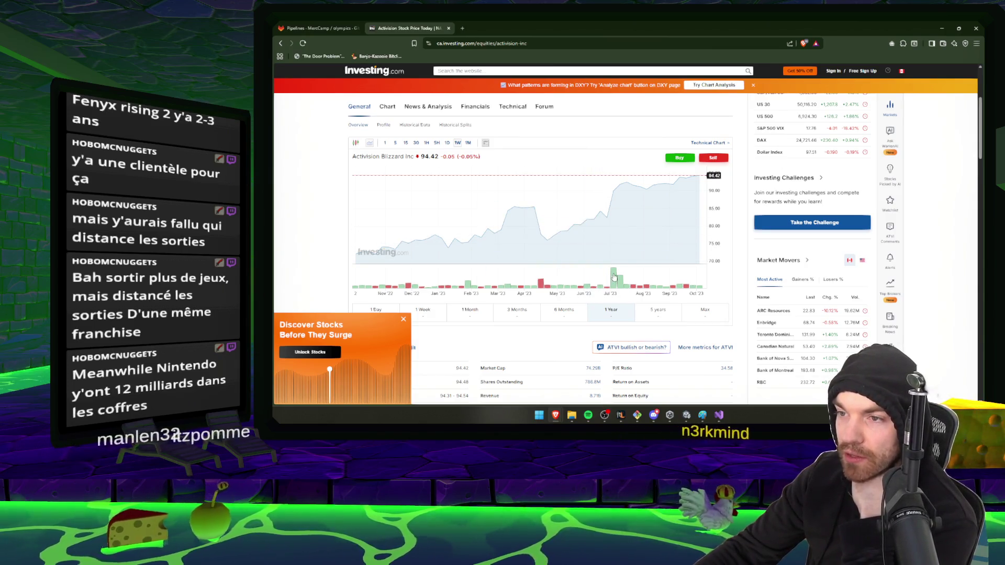
- Open the full ATVI chart page and dismiss its sign-up popup
{"action": "left_click", "coordinate": [610, 278]}
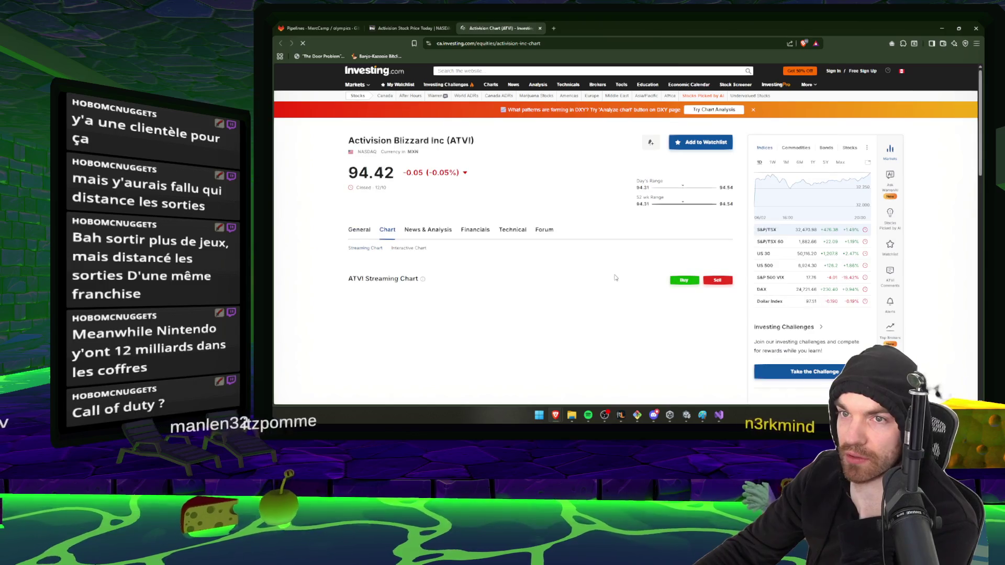
{"action": "scroll", "coordinate": [615, 279], "scroll_direction": "down", "scroll_amount": 2}
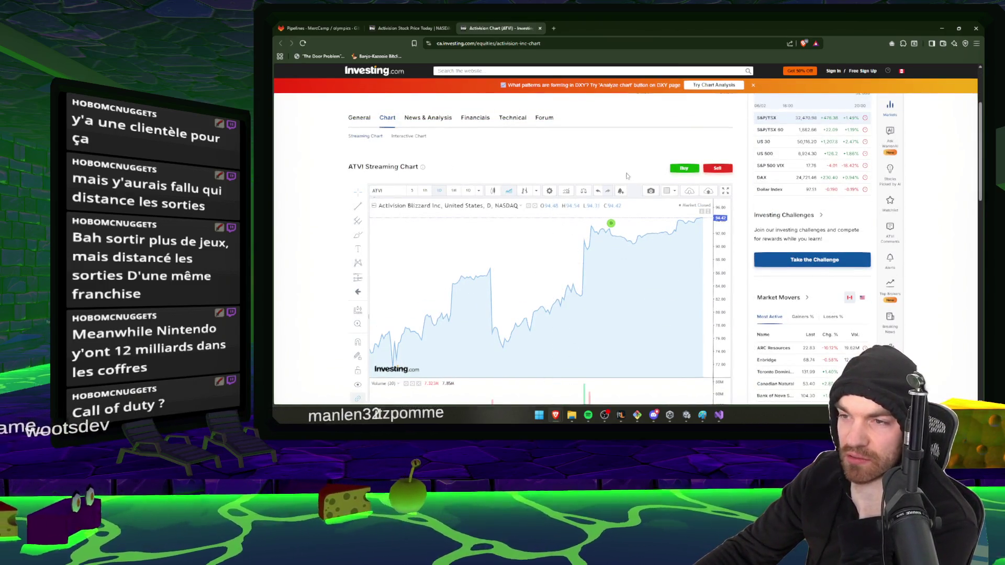
{"action": "scroll", "coordinate": [610, 278], "scroll_direction": "down", "scroll_amount": 2}
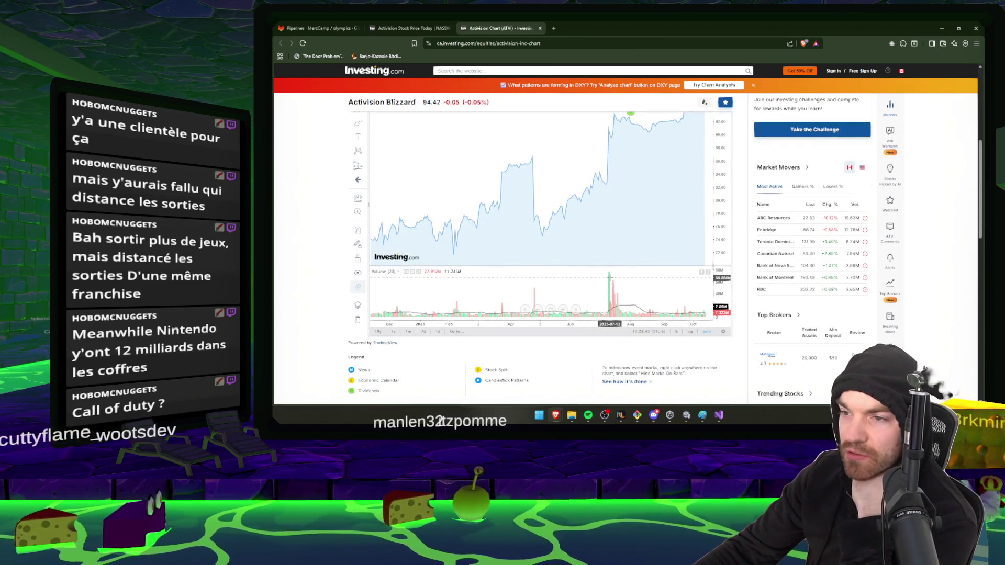
{"action": "scroll", "coordinate": [600, 214], "scroll_direction": "down", "scroll_amount": 3}
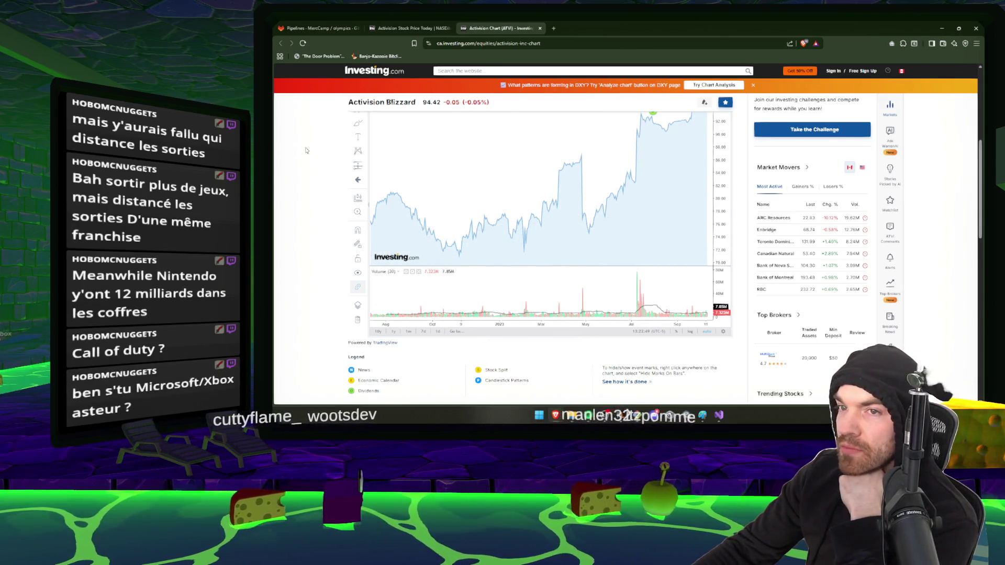
{"action": "scroll", "coordinate": [316, 180], "scroll_direction": "up", "scroll_amount": 3}
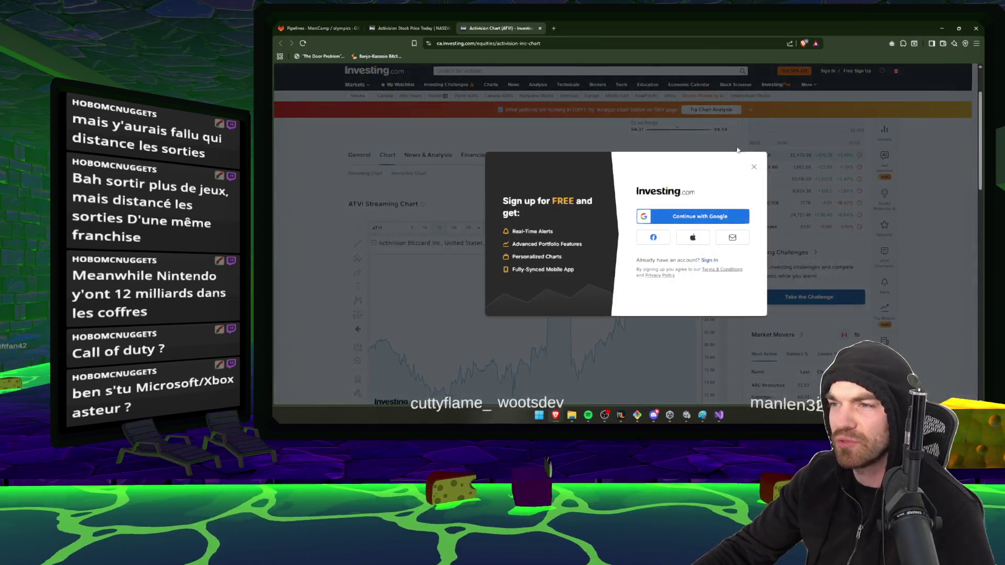
{"action": "key", "text": "Escape"}
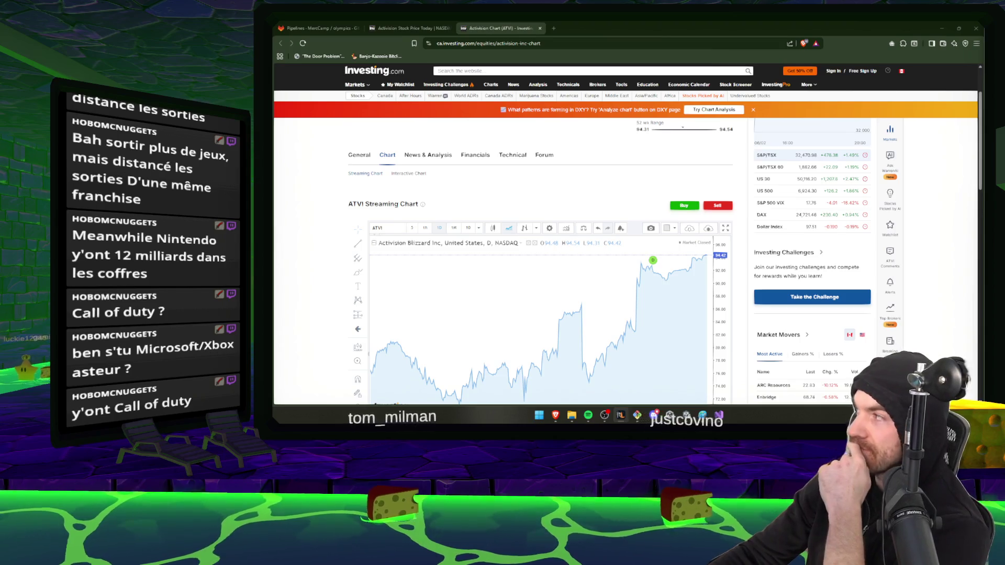
{"action": "scroll", "coordinate": [611, 195], "scroll_direction": "down", "scroll_amount": 3}
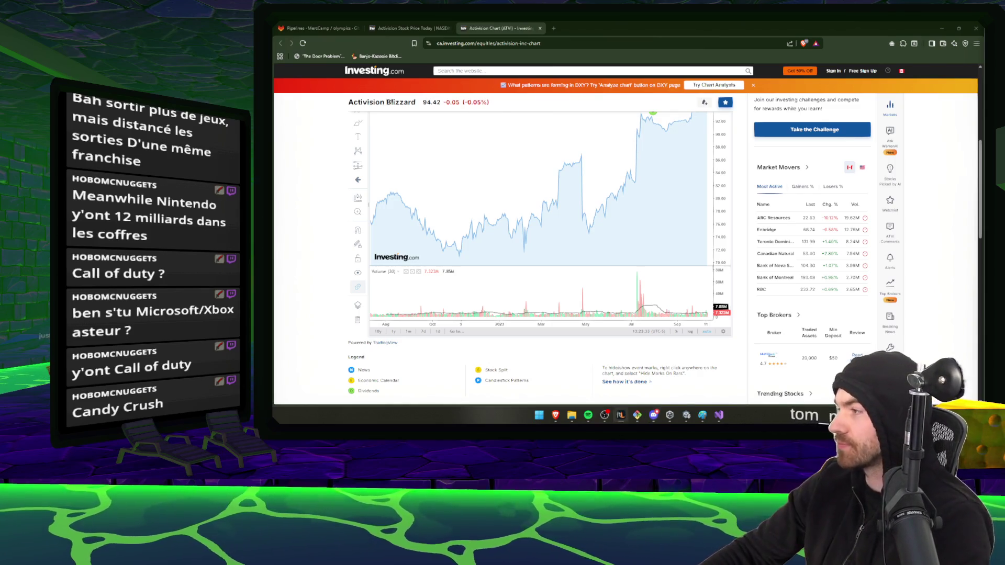
- Search Google for 'tencent activision' in a new tab
{"action": "left_click", "coordinate": [553, 28]}
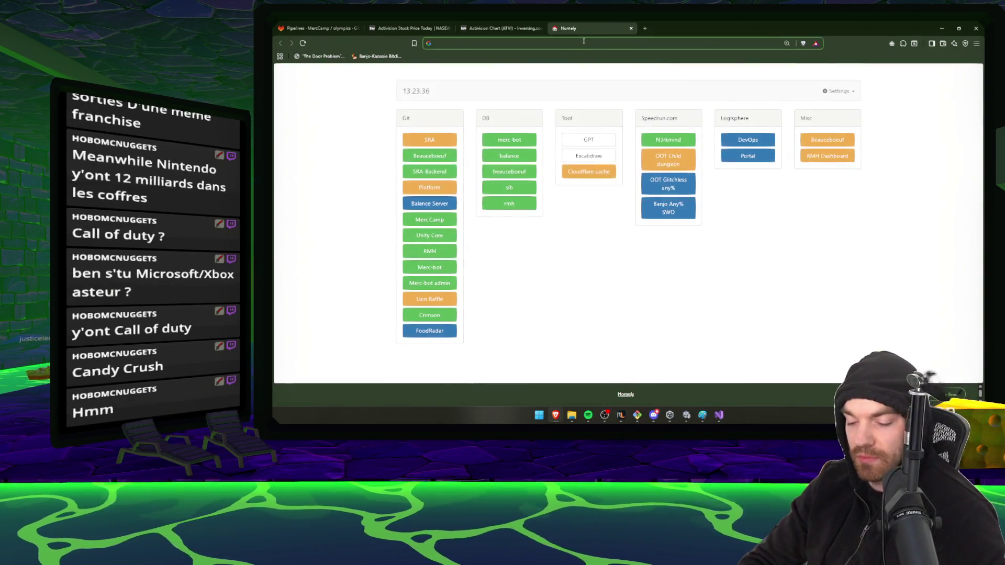
{"action": "type", "text": "Te"}
{"action": "key", "text": "BackSpace"}
{"action": "key", "text": "BackSpace"}
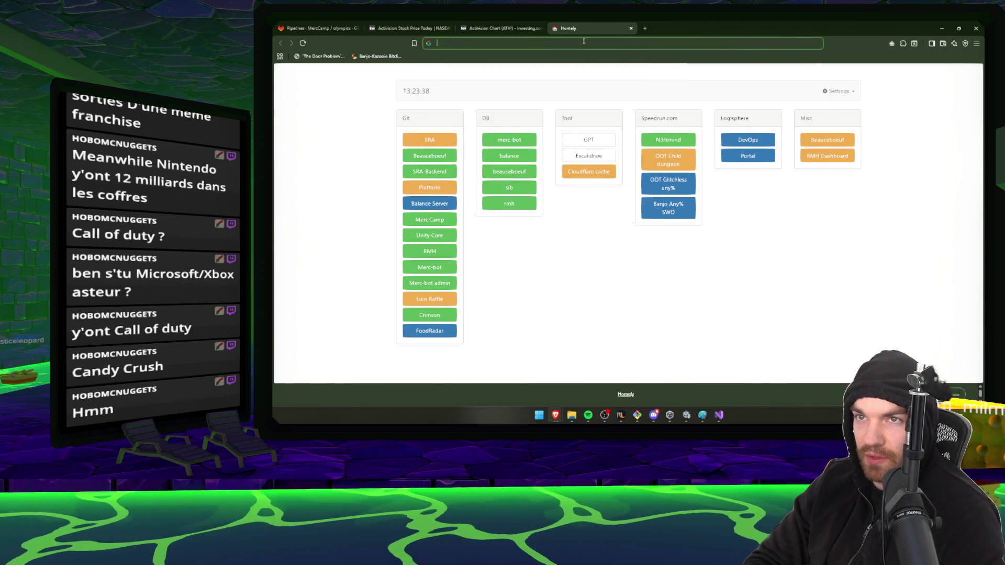
{"action": "type", "text": "tencent activi"}
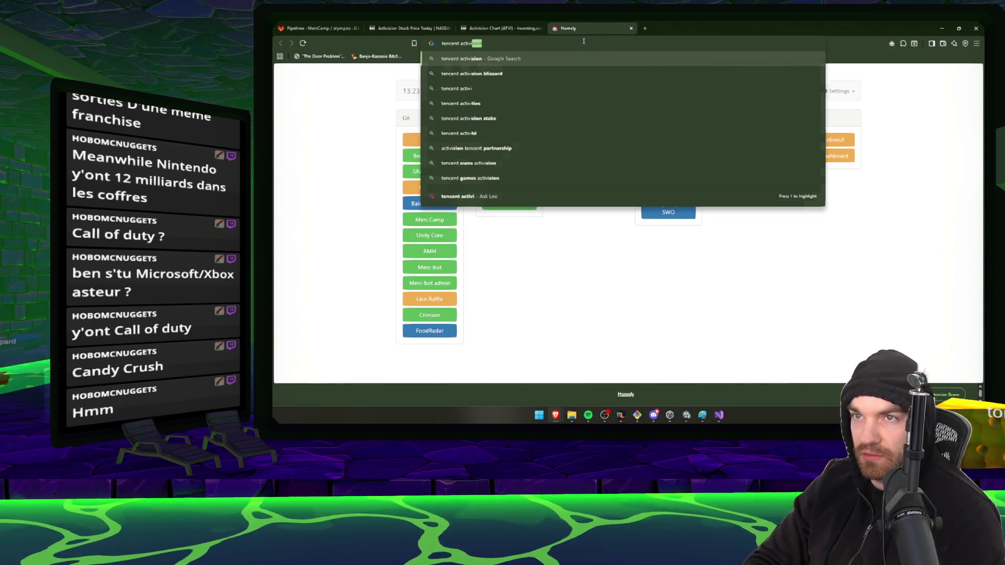
{"action": "key", "text": "Return"}
{"action": "scroll", "coordinate": [412, 323], "scroll_direction": "down", "scroll_amount": 2}
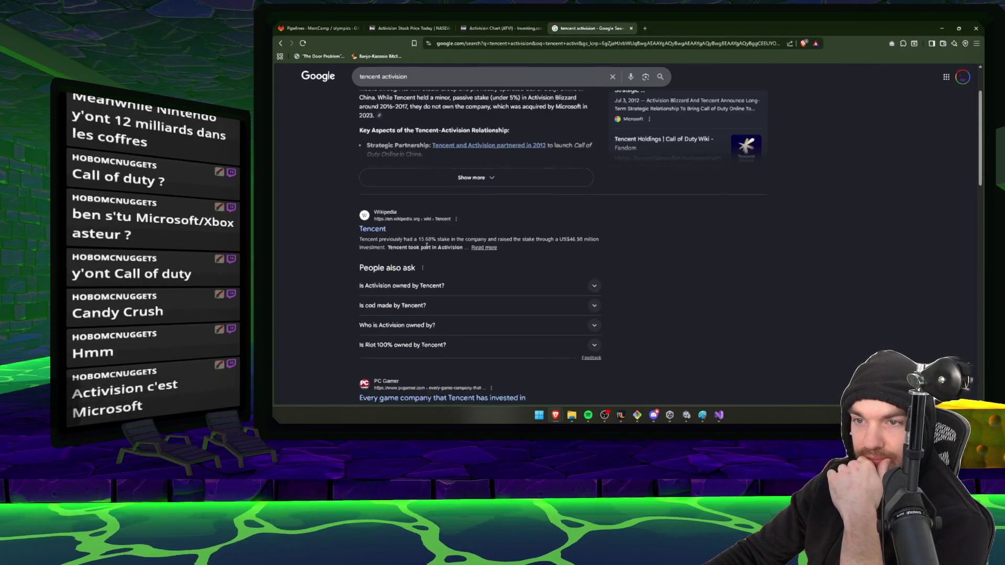
- Expand the 'Is Activision owned by Tencent?' and 'Is cod made by Tencent?' answers
{"action": "left_click", "coordinate": [585, 246]}
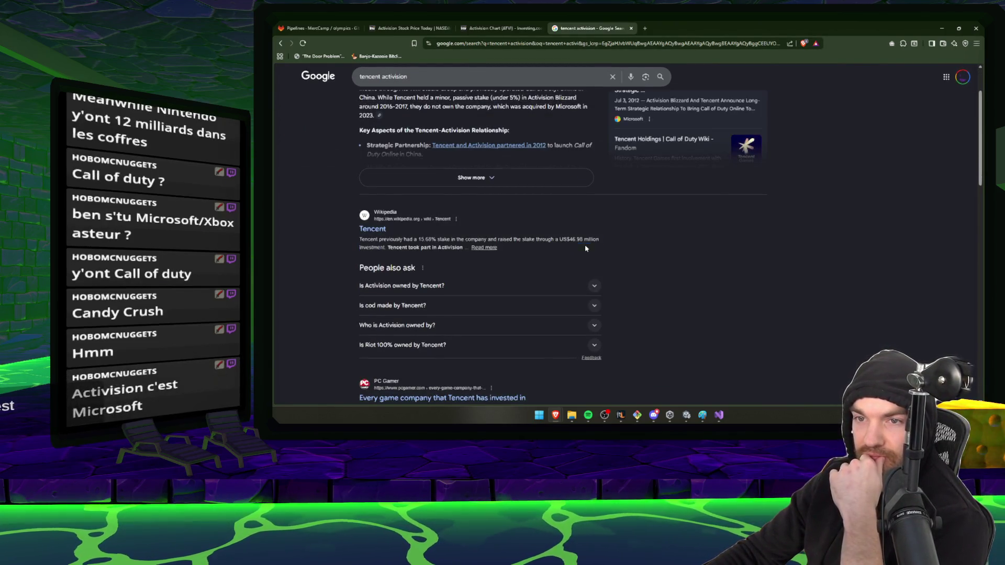
{"action": "left_click", "coordinate": [379, 236]}
{"action": "key", "text": "alt+Left"}
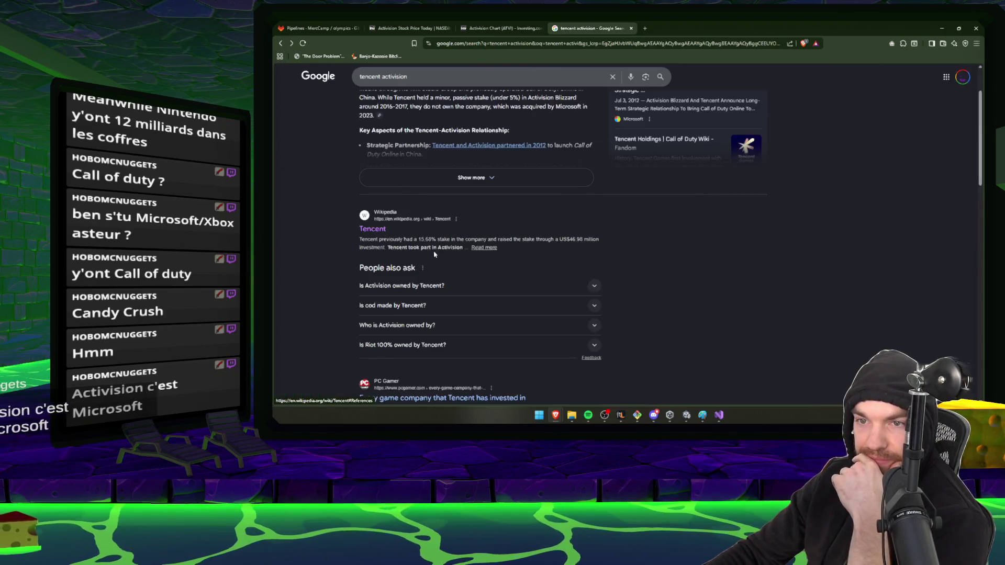
{"action": "left_click", "coordinate": [424, 292]}
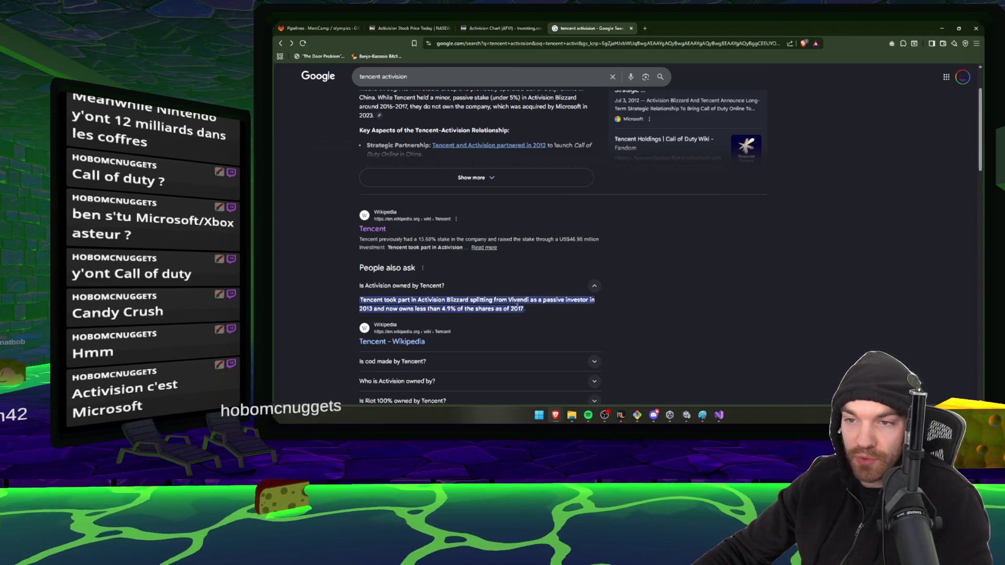
{"action": "scroll", "coordinate": [449, 290], "scroll_direction": "down", "scroll_amount": 2}
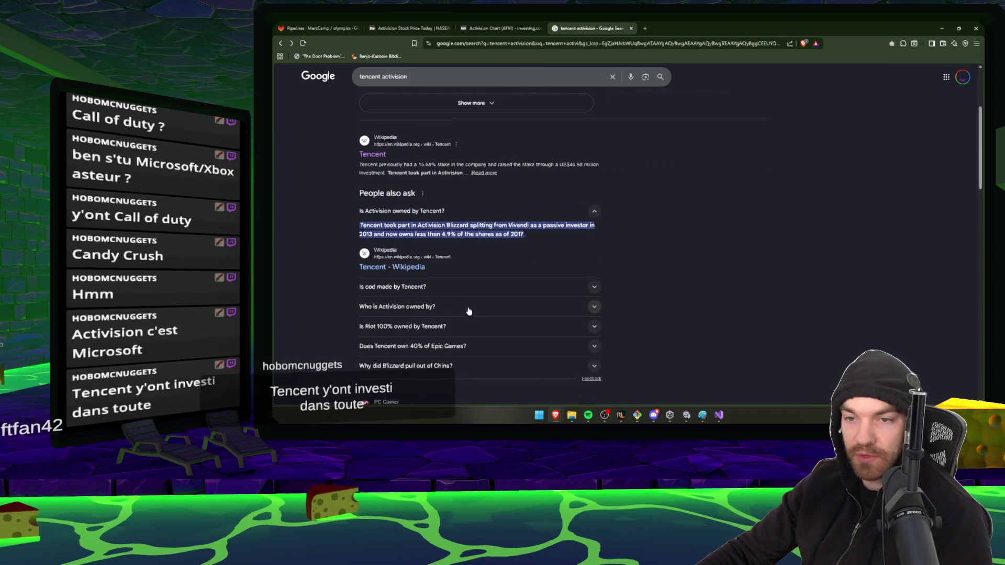
{"action": "left_click", "coordinate": [450, 288]}
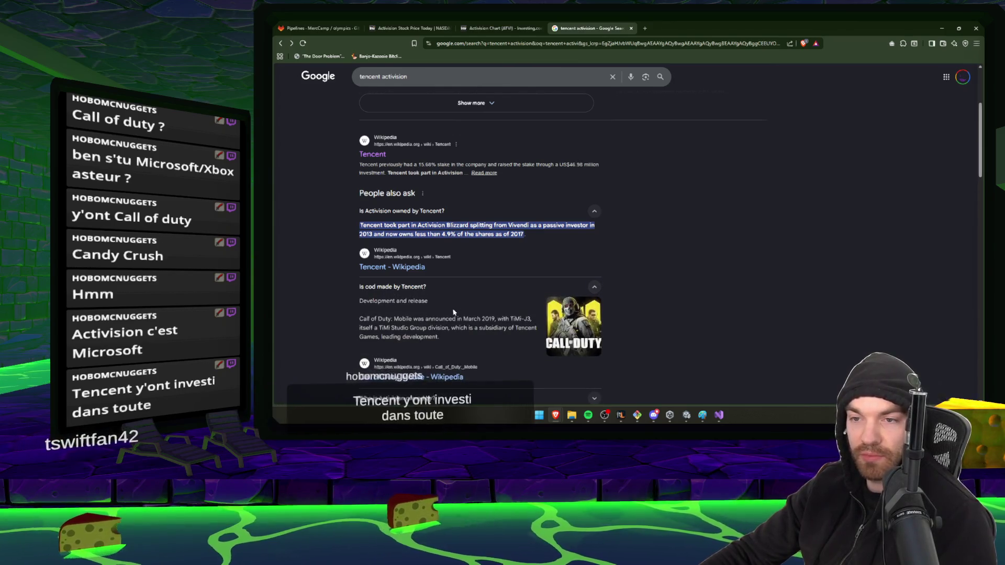
- Close the start-page, Activision chart and Activision stock tabs
{"action": "key", "text": "alt+Home"}
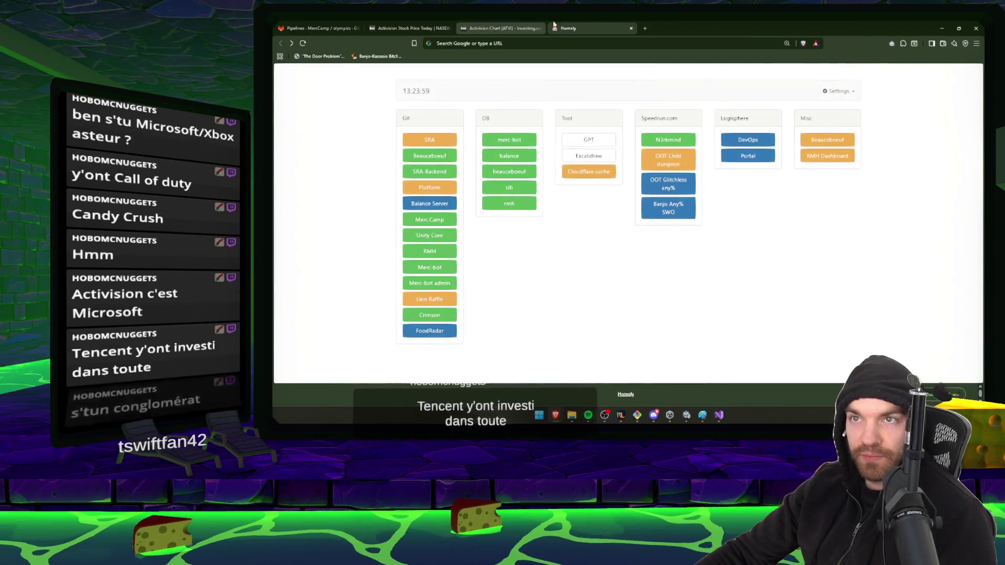
{"action": "middle_click", "coordinate": [554, 24]}
{"action": "left_click", "coordinate": [546, 28]}
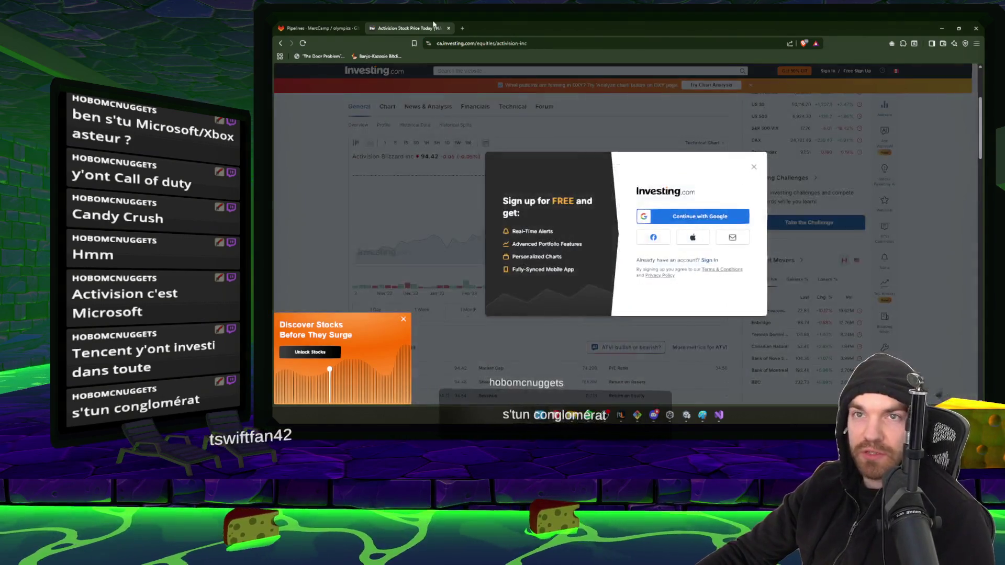
{"action": "middle_click", "coordinate": [434, 24]}
- Restore down the browser window and bring the Unity Editor to the front
{"action": "left_click", "coordinate": [958, 28]}
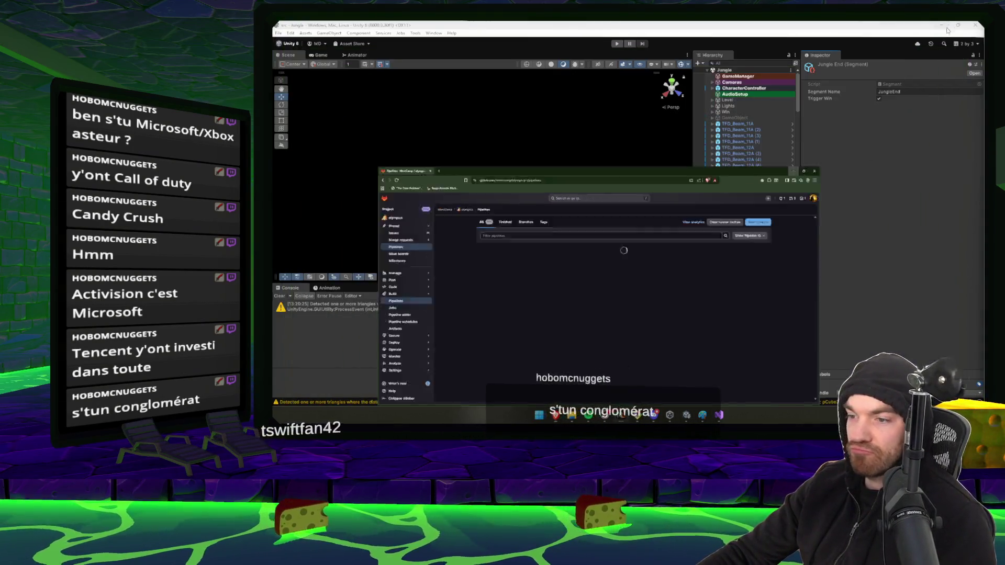
{"action": "left_click", "coordinate": [946, 30]}
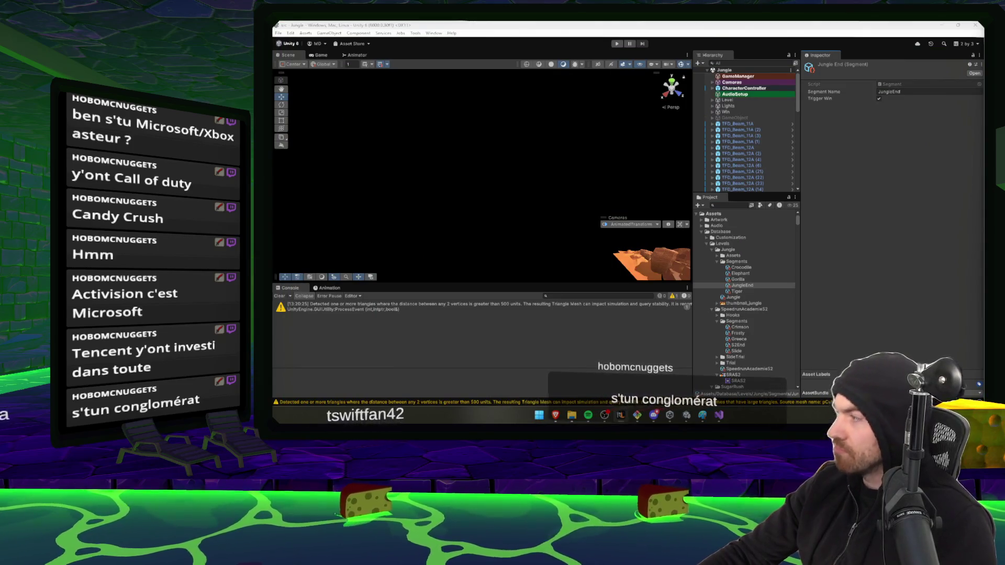
{"action": "mouse_move", "coordinate": [555, 415]}
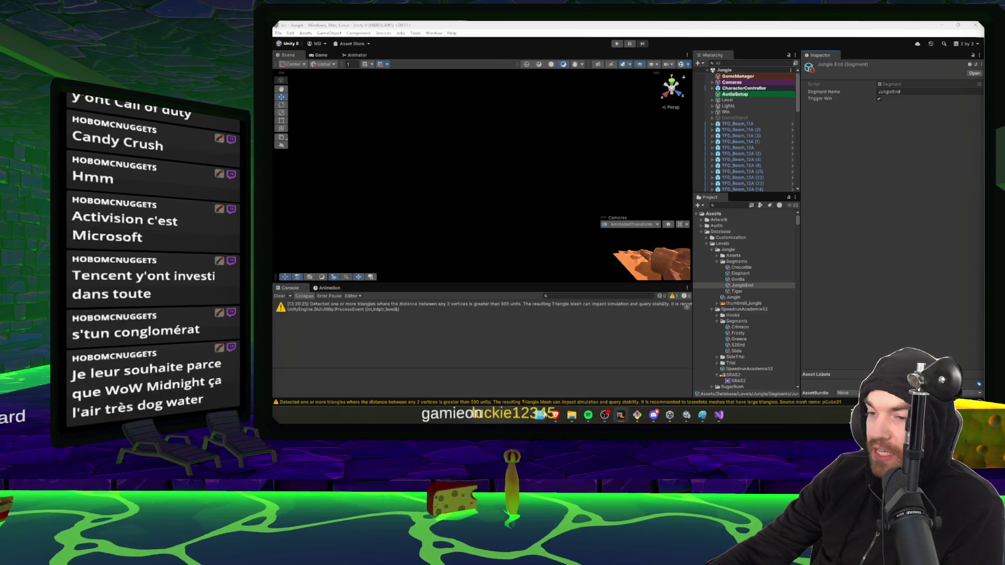
- Bring the browser forward and Google 'MIGHT AND MAGIC' in a new tab
{"action": "left_click", "coordinate": [650, 380]}
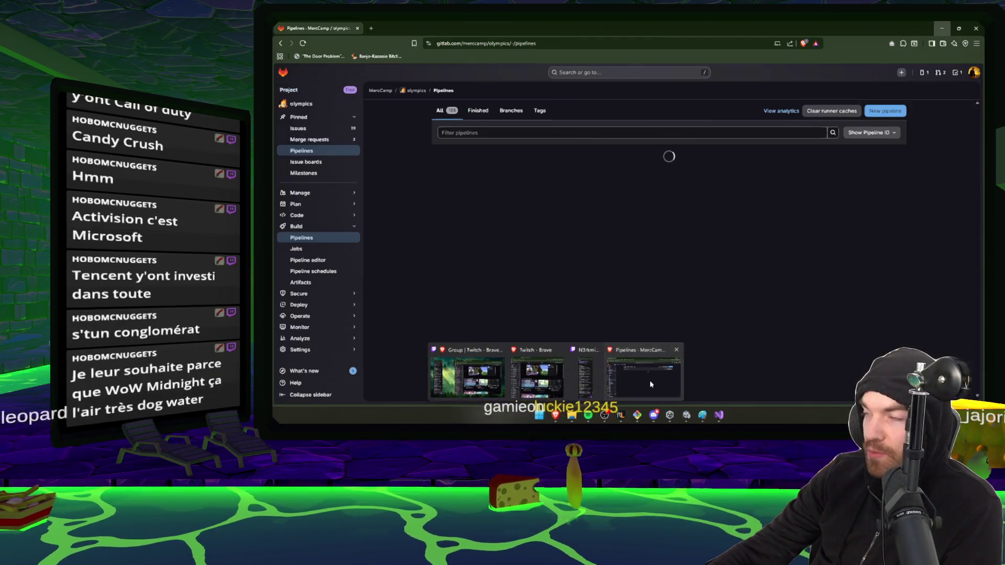
{"action": "left_click", "coordinate": [372, 26]}
{"action": "type", "text": "M"}
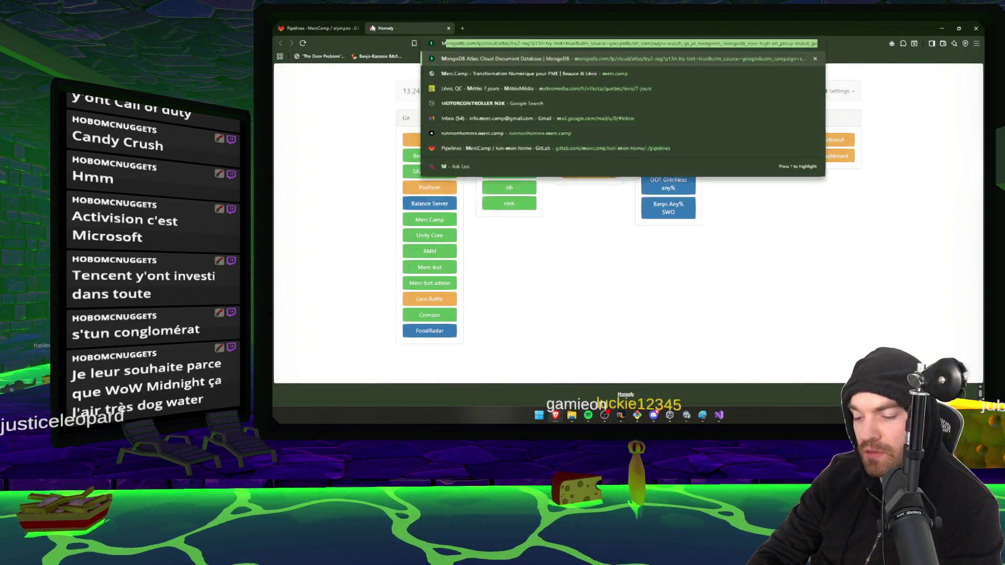
{"action": "type", "text": "IGHT AND MAGIC"}
{"action": "key", "text": "Return"}
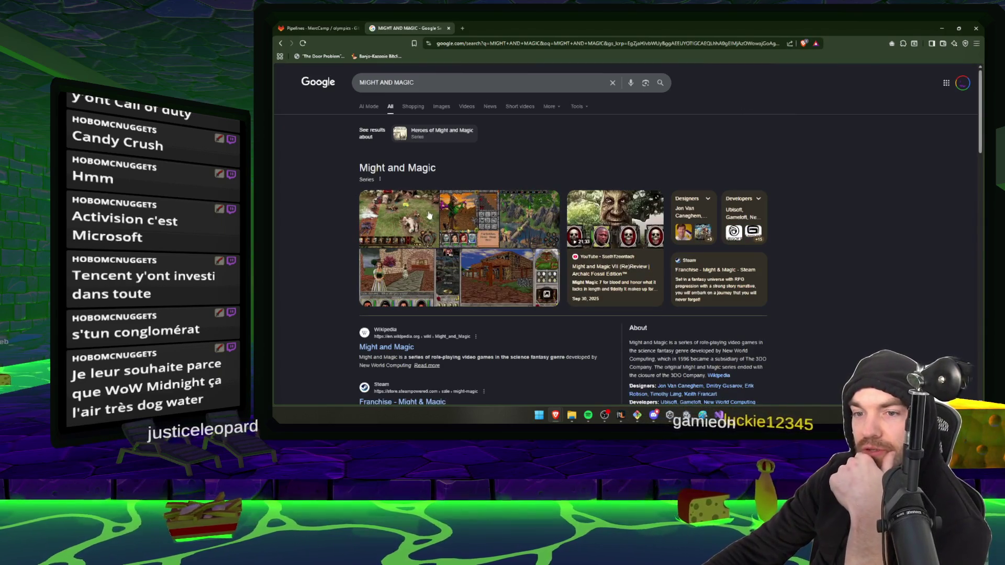
{"action": "scroll", "coordinate": [613, 339], "scroll_direction": "down", "scroll_amount": 1}
{"action": "scroll", "coordinate": [613, 339], "scroll_direction": "down", "scroll_amount": 1}
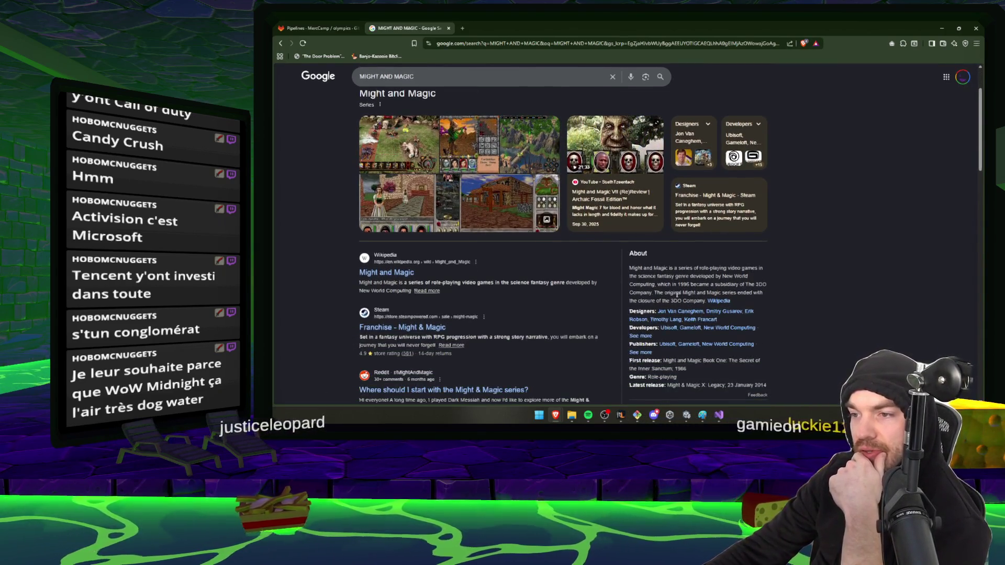
{"action": "scroll", "coordinate": [654, 302], "scroll_direction": "down", "scroll_amount": 1}
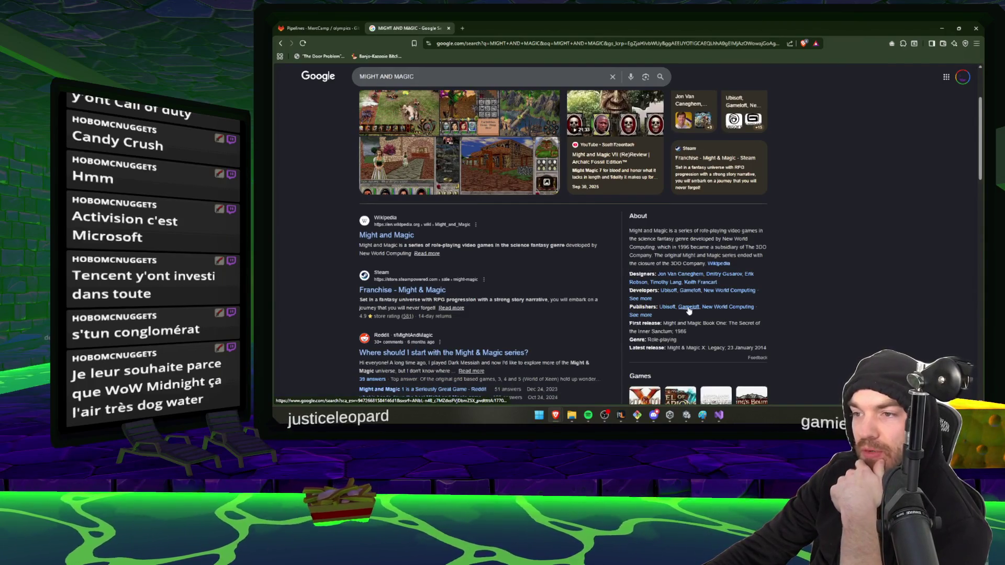
{"action": "scroll", "coordinate": [689, 311], "scroll_direction": "up", "scroll_amount": 3}
- Refine the search to 'MIGHT AND MAGIC mobile', then close that tab
{"action": "left_click", "coordinate": [449, 84]}
{"action": "type", "text": "m"}
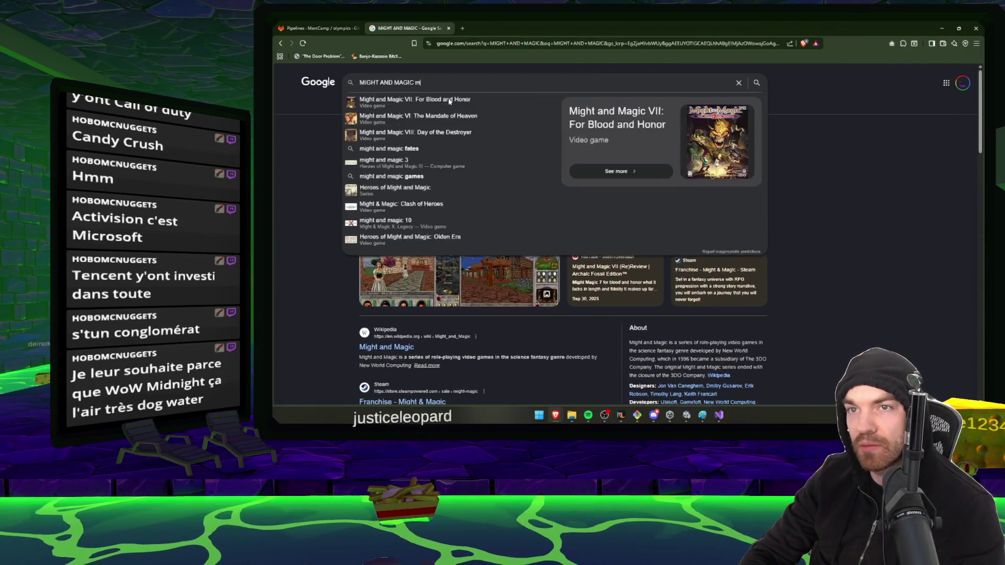
{"action": "type", "text": "obile"}
{"action": "key", "text": "Return"}
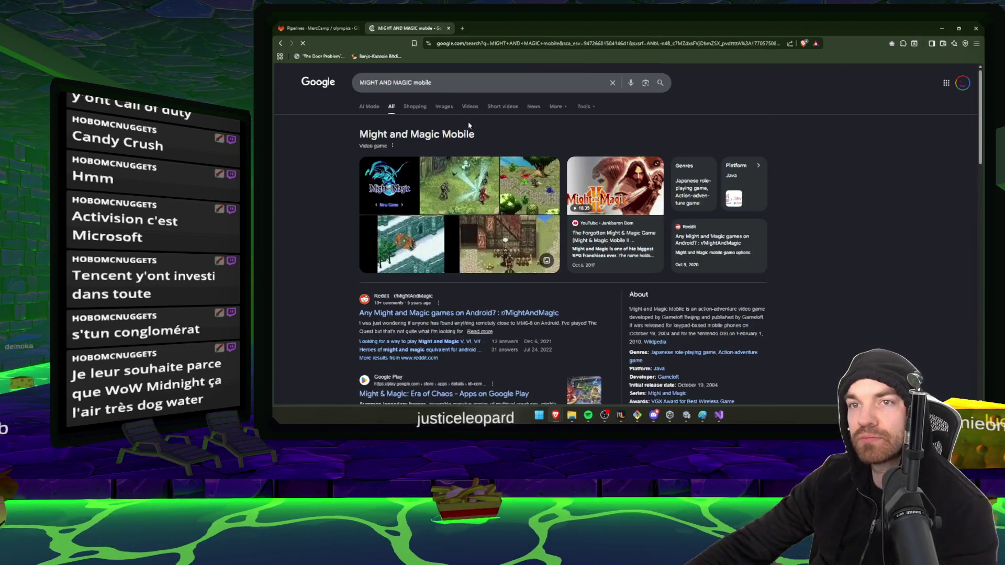
{"action": "scroll", "coordinate": [624, 224], "scroll_direction": "down", "scroll_amount": 2}
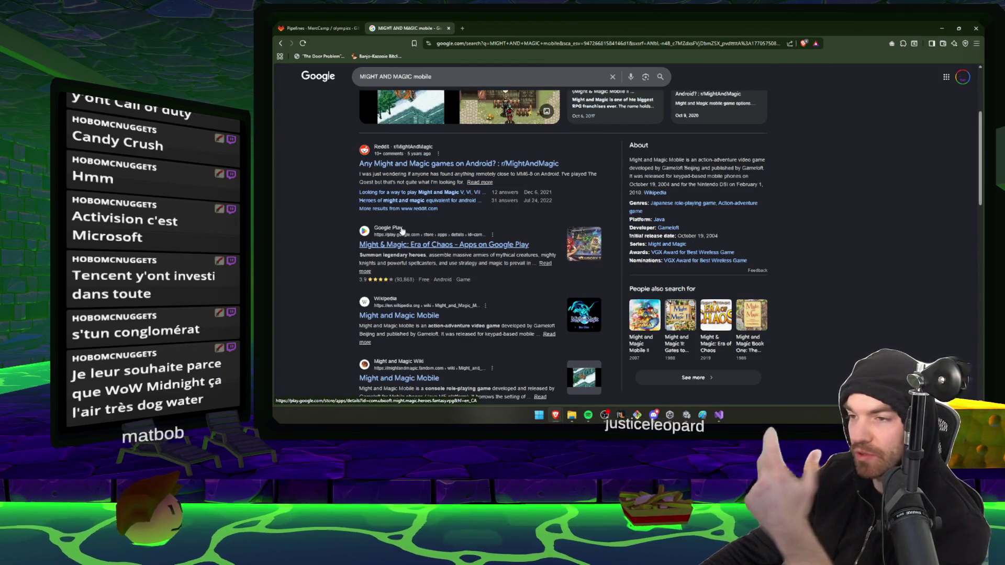
{"action": "scroll", "coordinate": [393, 225], "scroll_direction": "down", "scroll_amount": 3}
{"action": "scroll", "coordinate": [369, 199], "scroll_direction": "up", "scroll_amount": 2}
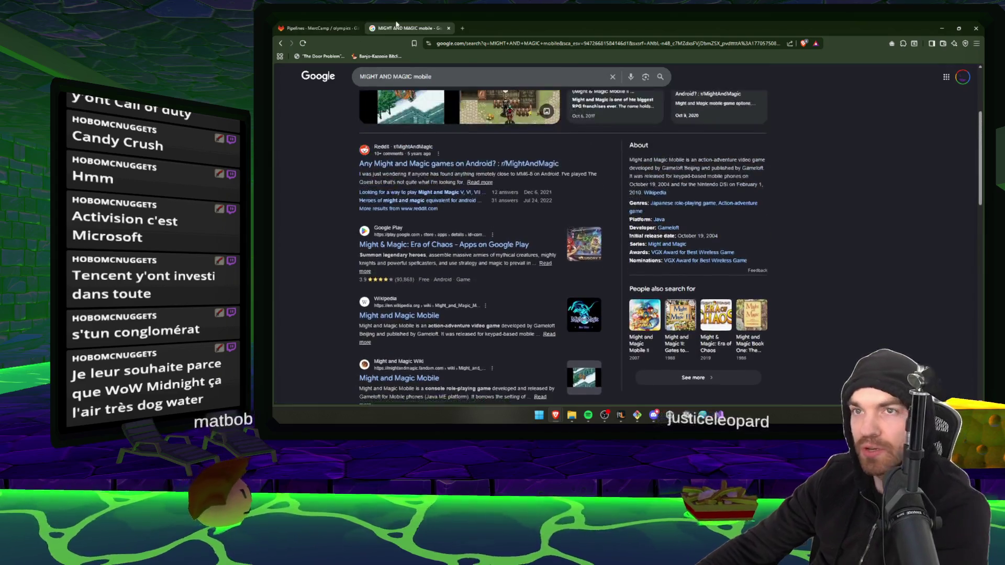
{"action": "middle_click", "coordinate": [418, 26]}
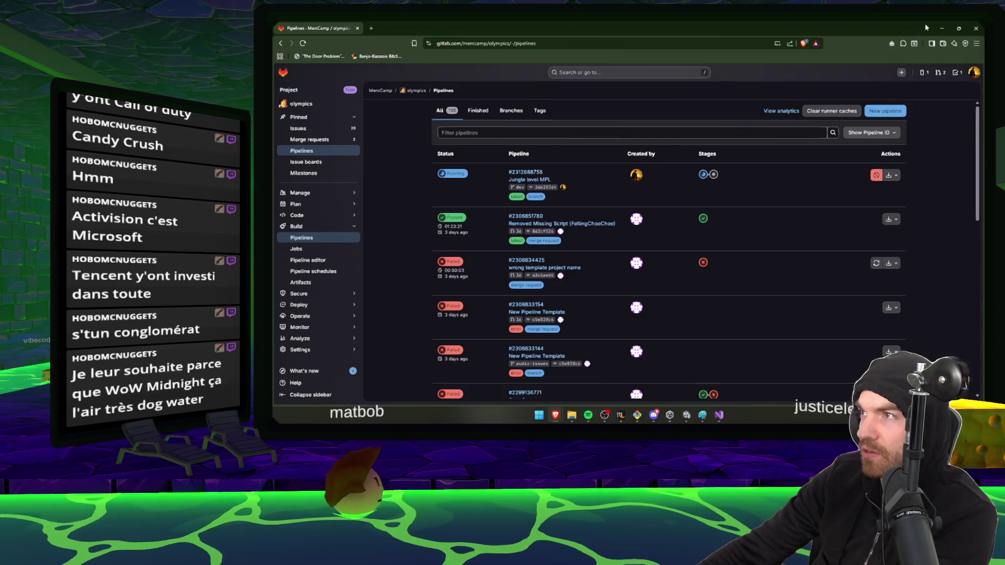
- Minimize the GitLab browser so the Unity editor's Jungle scene is visible
{"action": "left_click", "coordinate": [942, 28]}
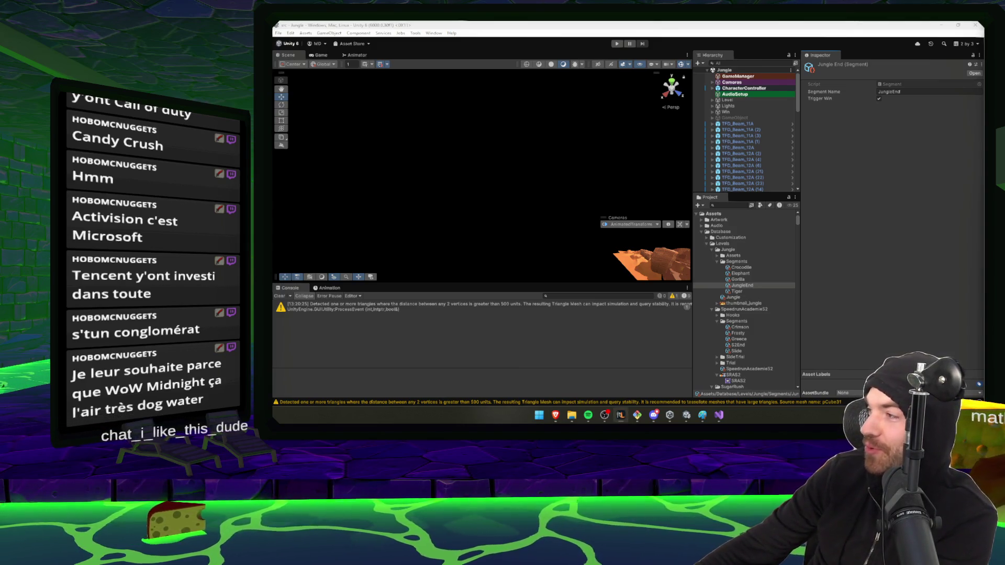
- Focus the Unity editor, then switch to another app from the taskbar
{"action": "left_click", "coordinate": [867, 341]}
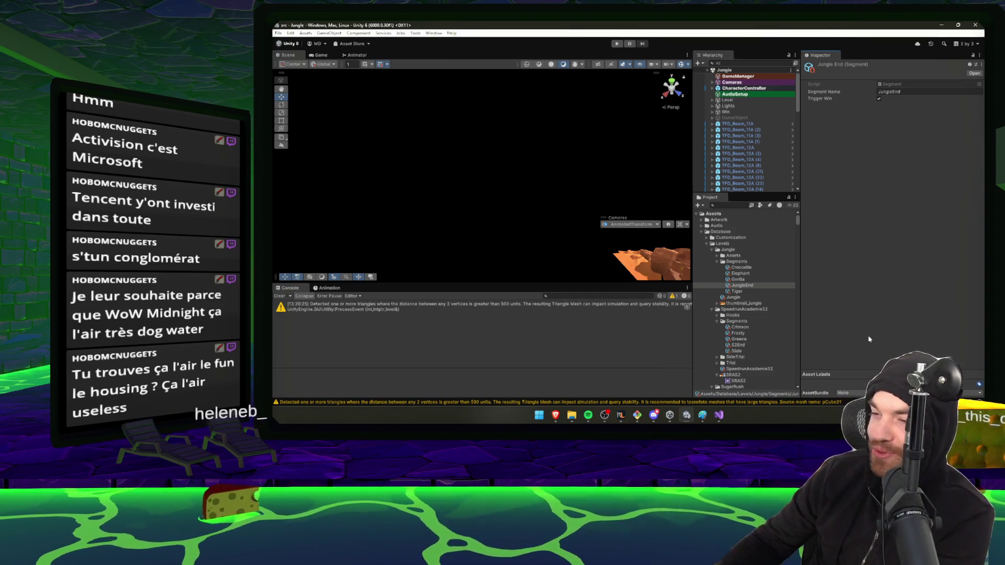
{"action": "left_click", "coordinate": [659, 419]}
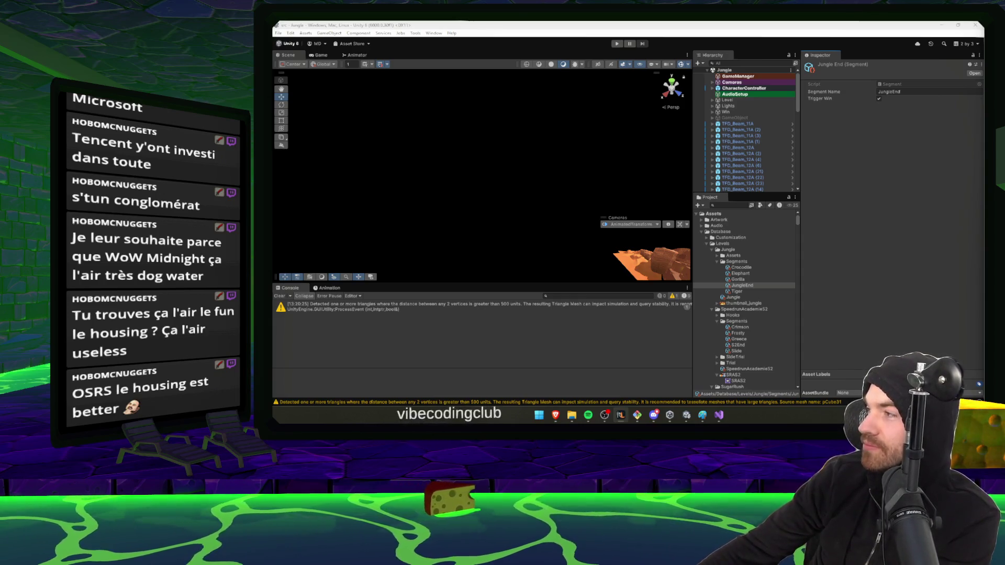
- Move and maximize the RuneLite game window, then bring Unity back to the front
{"action": "left_click_drag", "start_coordinate": [355, 87], "coordinate": [668, 142]}
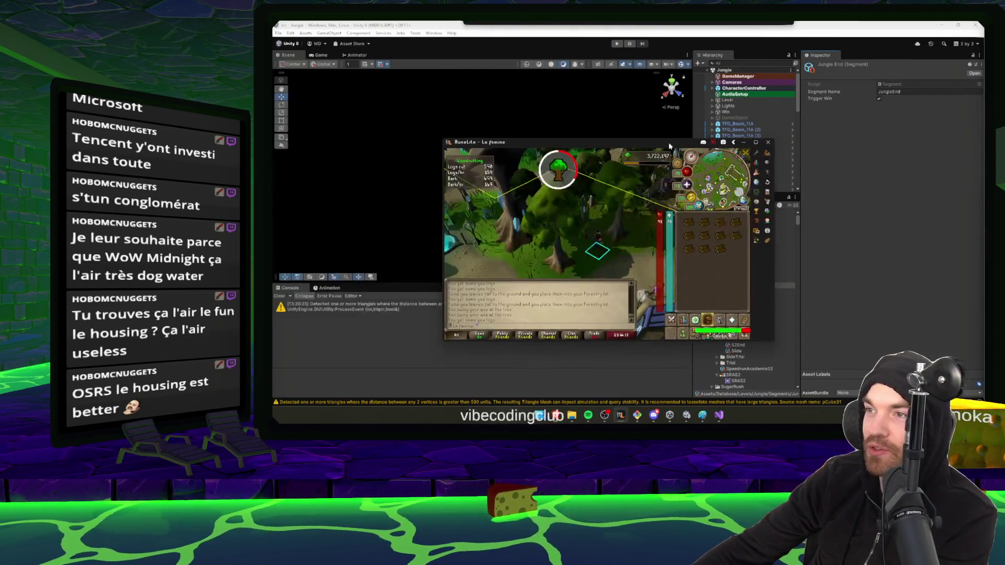
{"action": "double_click", "coordinate": [669, 141]}
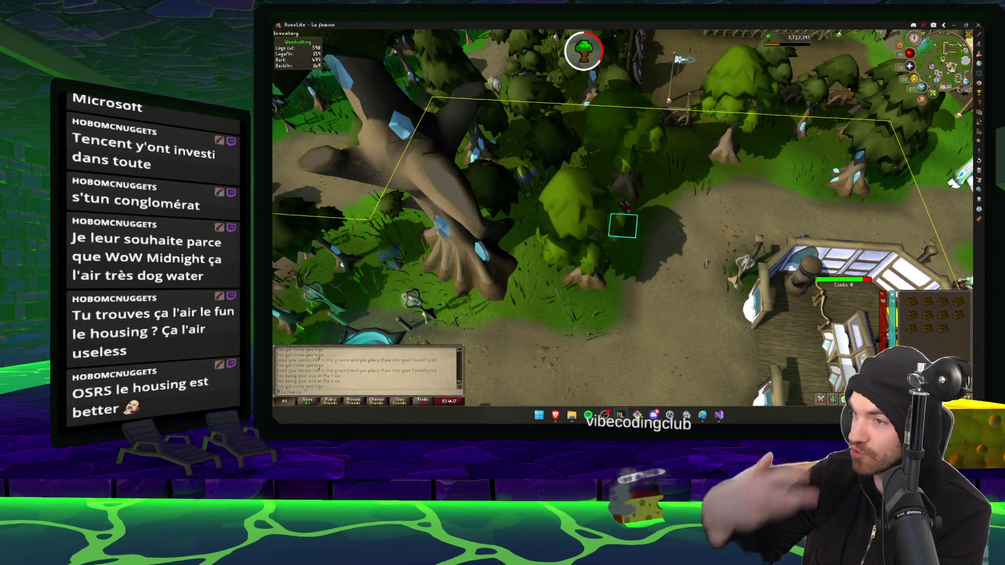
{"action": "left_click", "coordinate": [620, 415]}
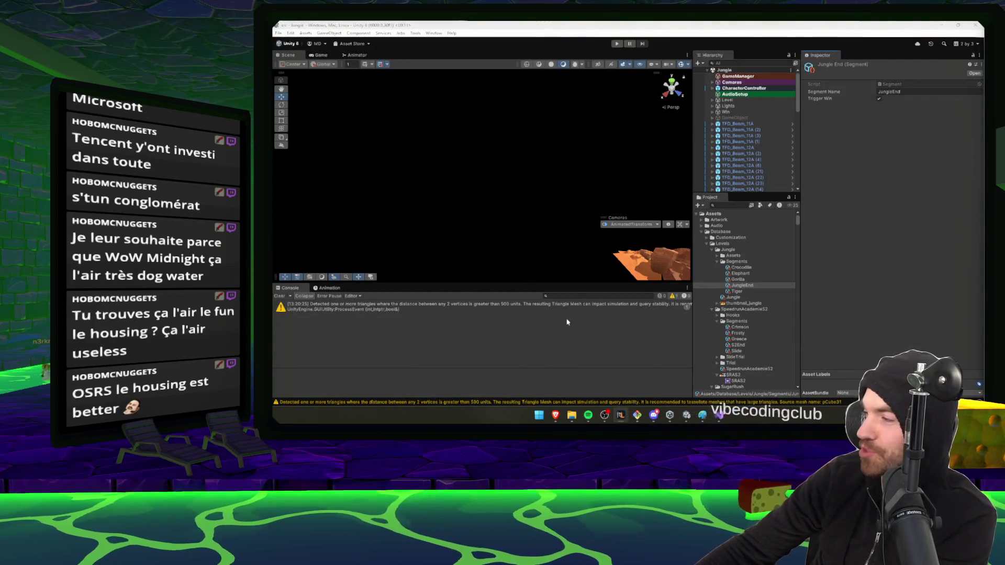
- Briefly run the Jungle level in play mode, then stop it
{"action": "key", "text": "alt+Tab"}
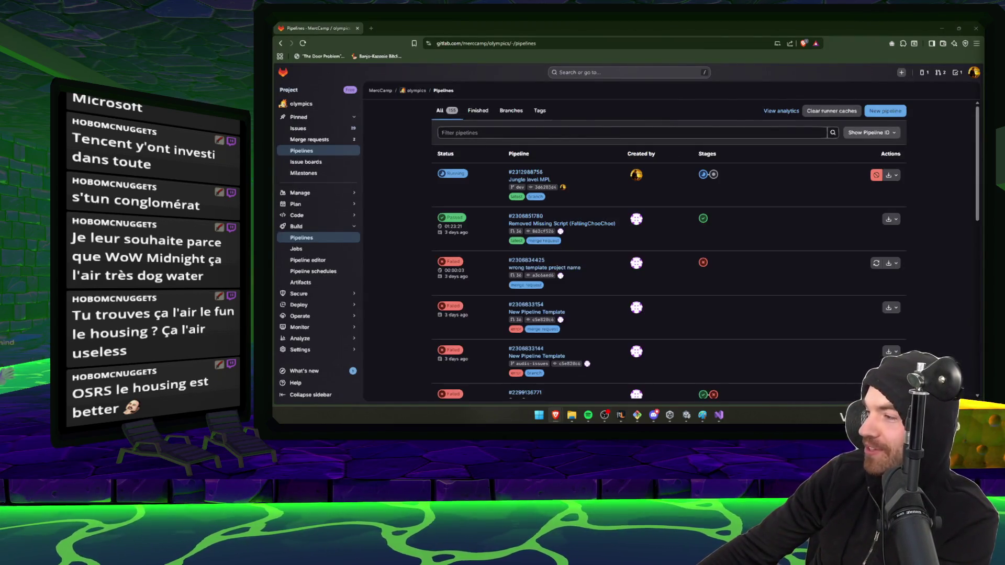
{"action": "left_click", "coordinate": [670, 419]}
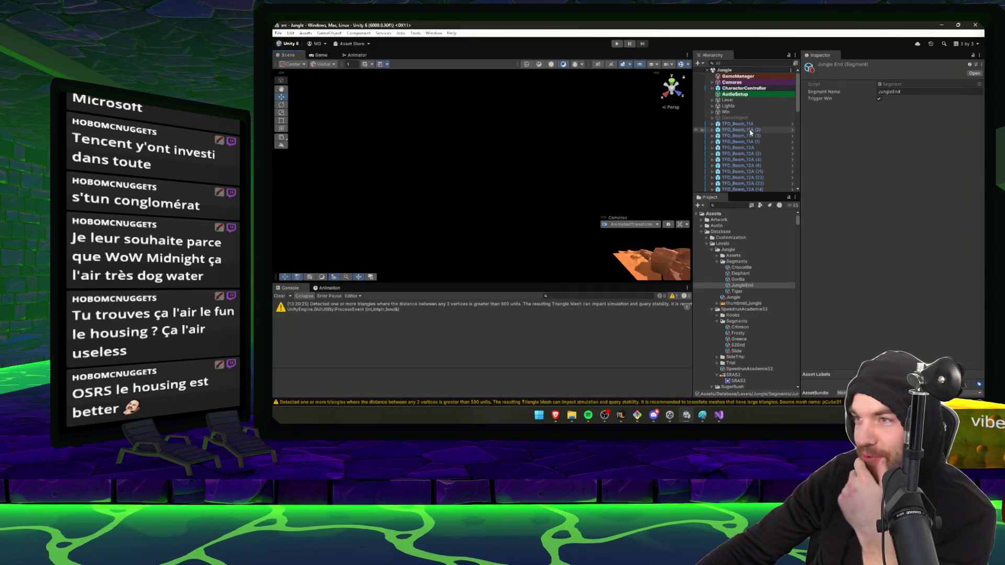
{"action": "left_click", "coordinate": [617, 44]}
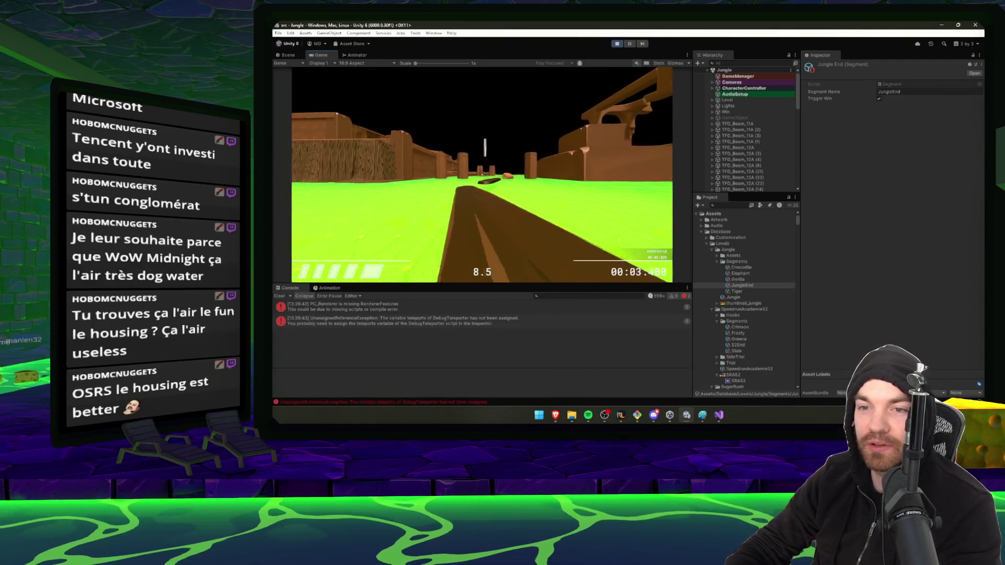
{"action": "key", "text": "Escape"}
{"action": "key", "text": "ctrl+p"}
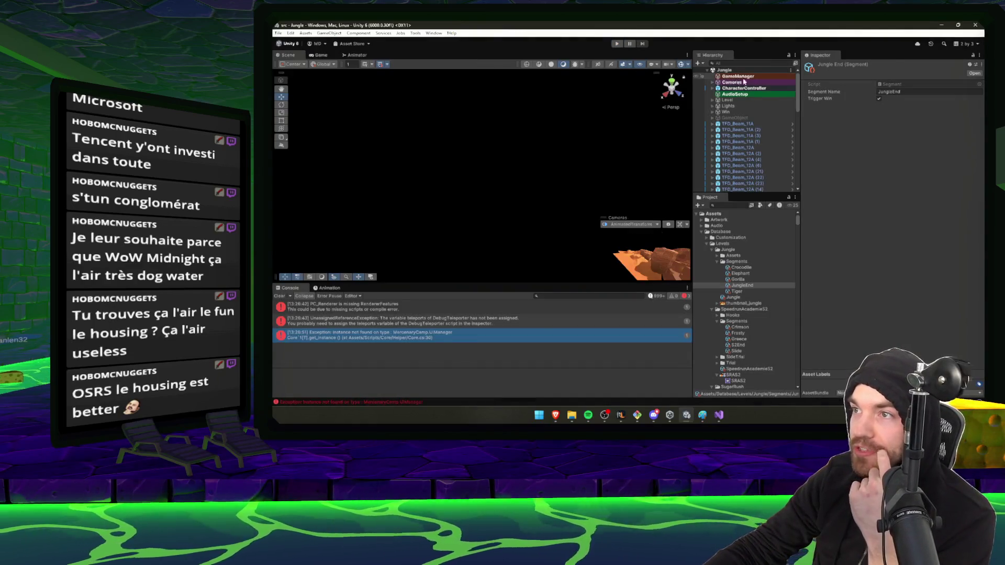
- Remove the empty Element 4 (None) from the GameManager's Debug Teleporter Teleports list
{"action": "left_click", "coordinate": [756, 76]}
{"action": "left_click", "coordinate": [859, 122]}
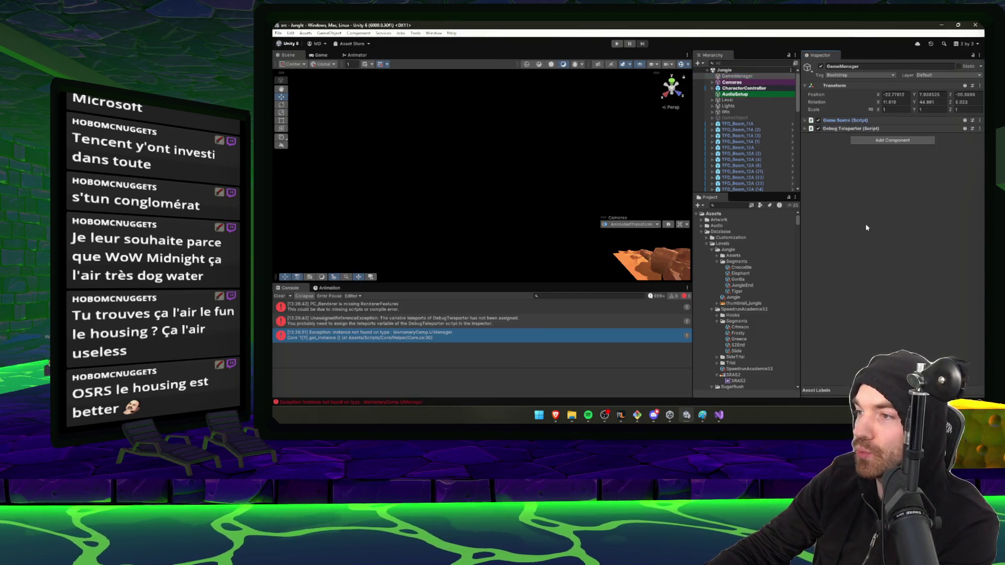
{"action": "left_click", "coordinate": [837, 130]}
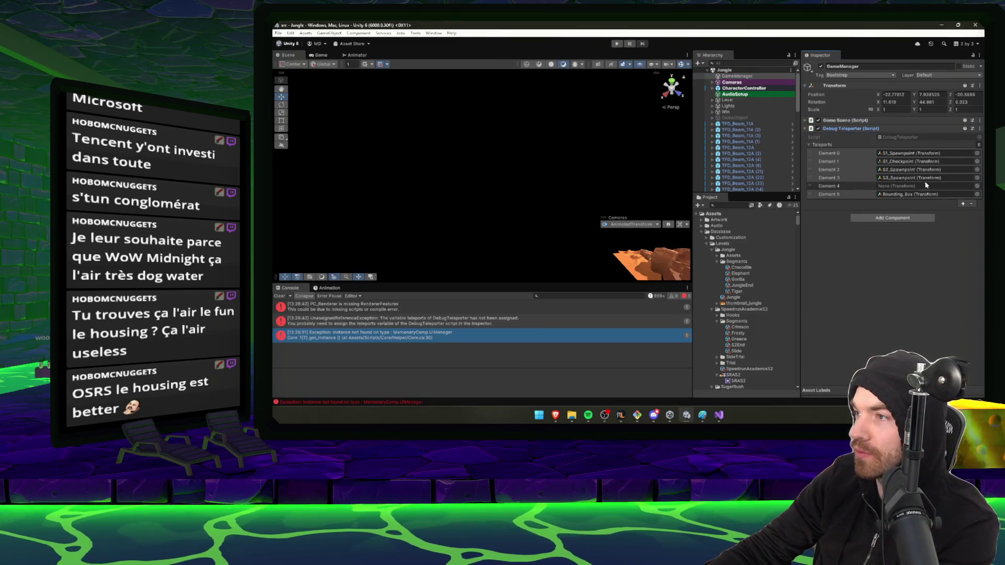
{"action": "left_click", "coordinate": [972, 204]}
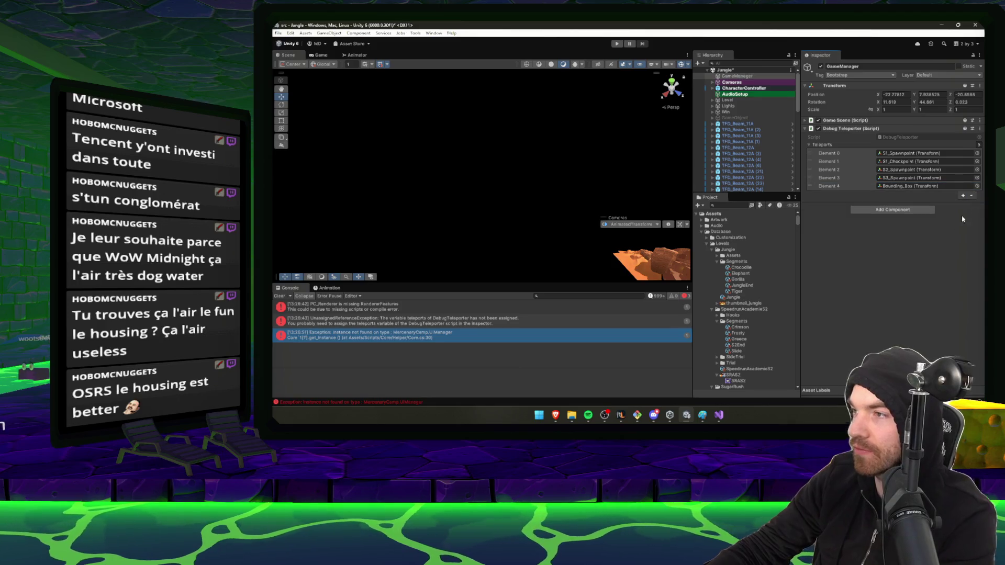
- Play the Jungle level and teleport to S1_Checkpoint, S2_Spawnpoint and S3_Spawnpoint via the debug menu
{"action": "left_click", "coordinate": [618, 44]}
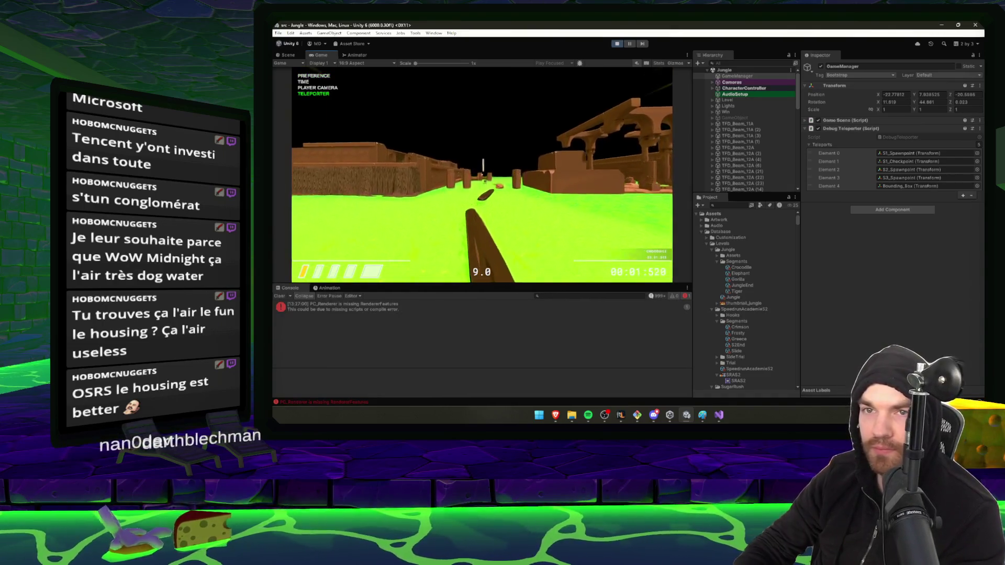
{"action": "key", "text": "Return"}
{"action": "key", "text": "Down"}
{"action": "key", "text": "Return"}
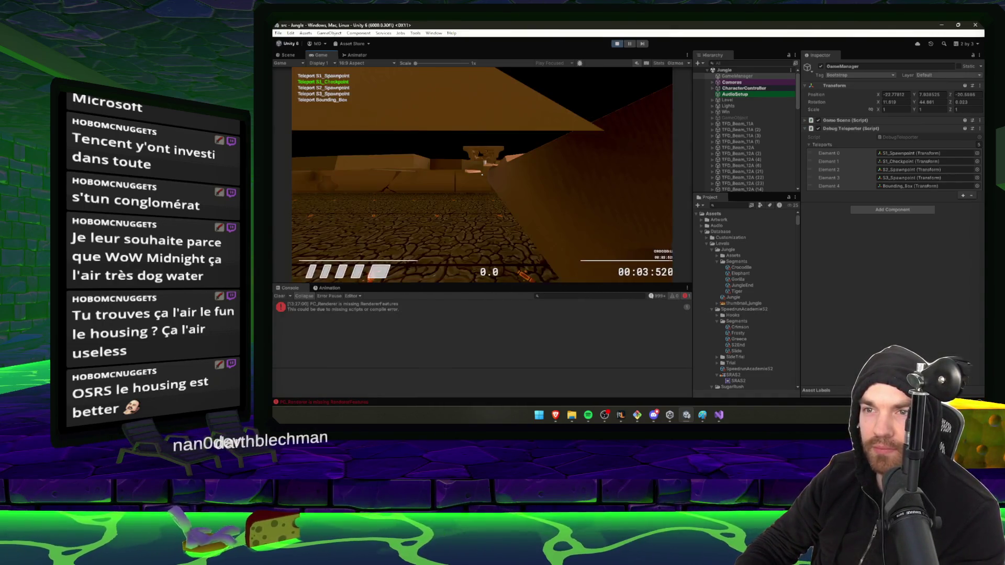
{"action": "key", "text": "Down"}
{"action": "key", "text": "Return"}
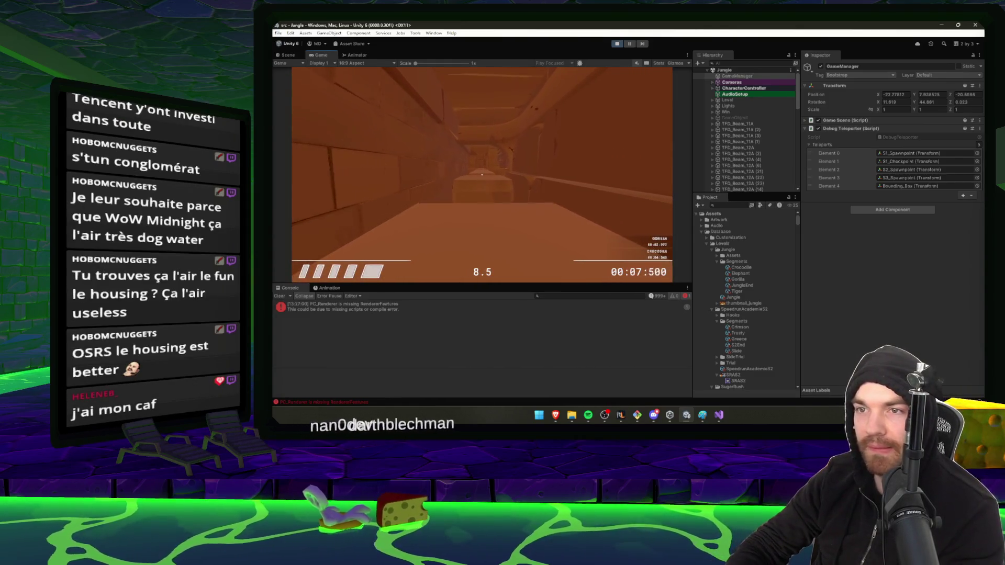
{"action": "key", "text": "F1"}
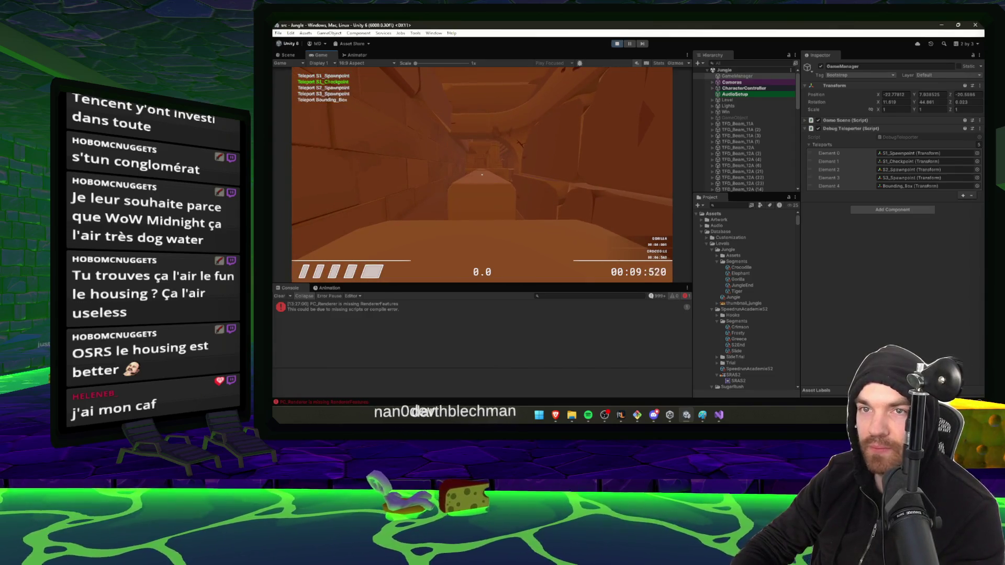
{"action": "key", "text": "Down"}
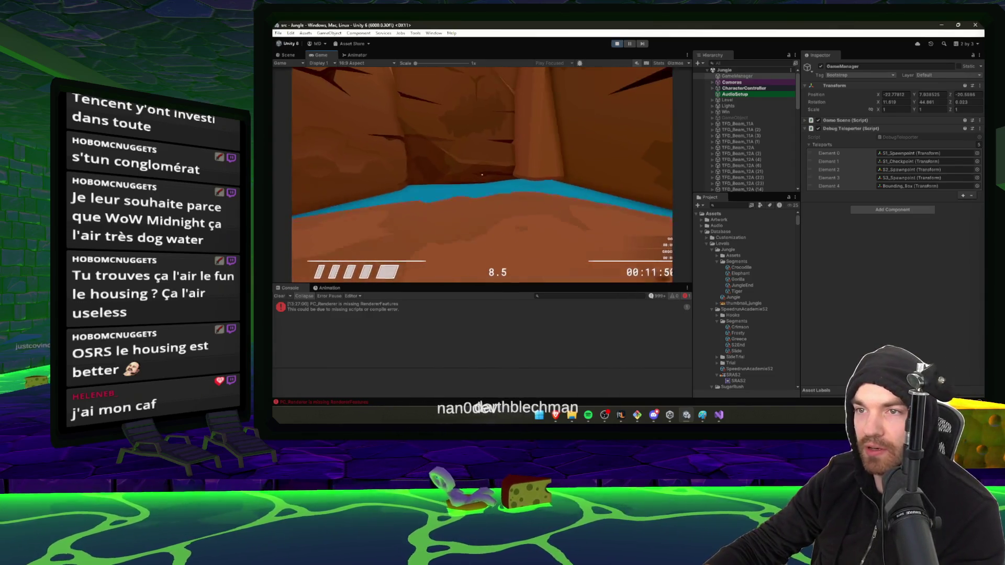
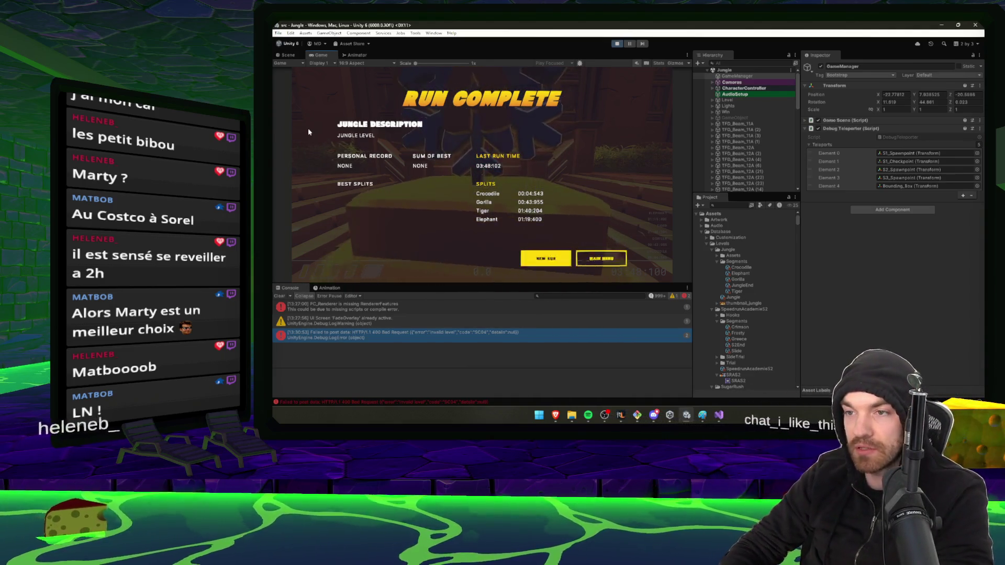
- Restart the Jungle run, pause it, and exit Play mode back to the Scene view
{"action": "key", "text": "Return"}
{"action": "key", "text": "Escape"}
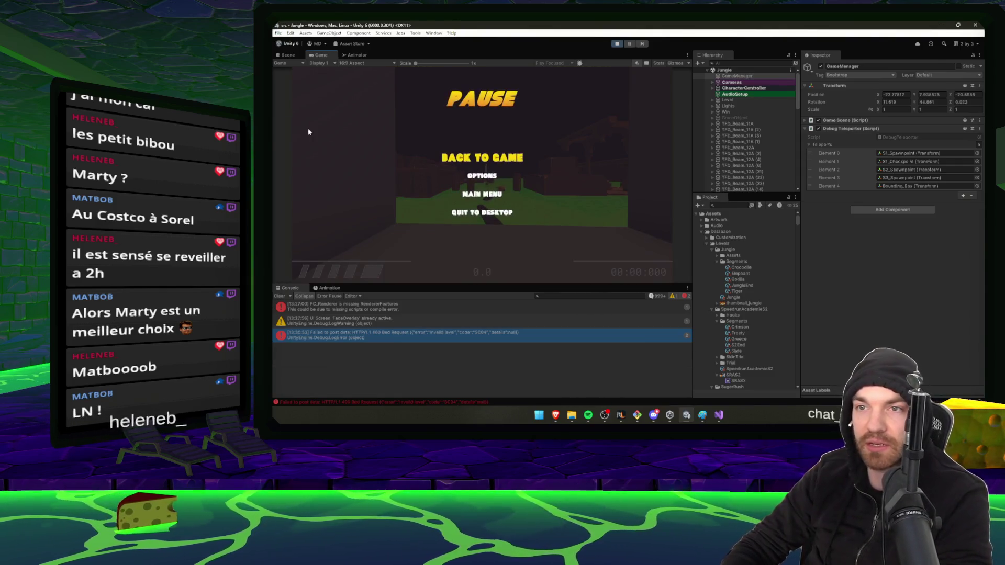
{"action": "key", "text": "ctrl+p"}
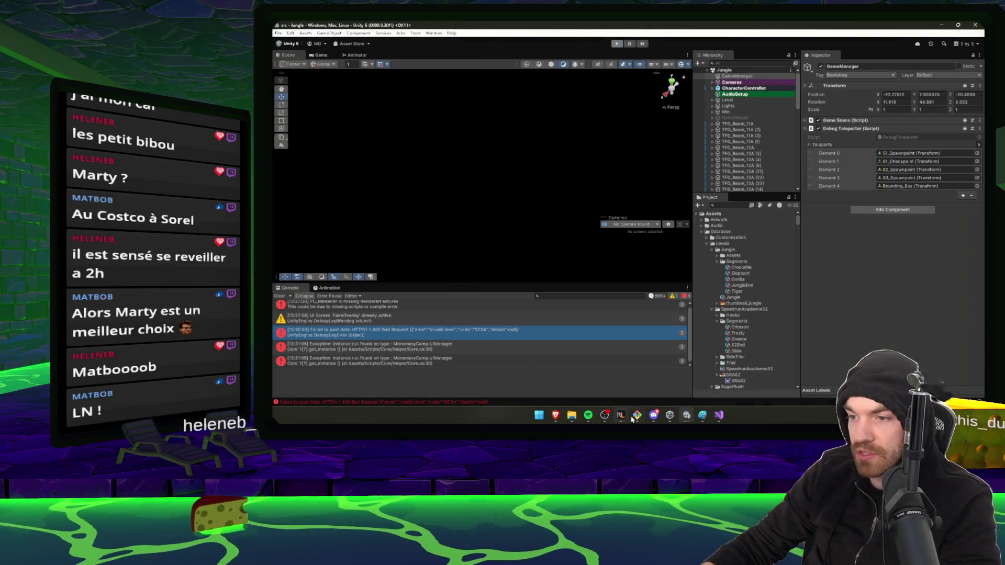
{"action": "left_click", "coordinate": [637, 415]}
{"action": "type", "text": "git s"}
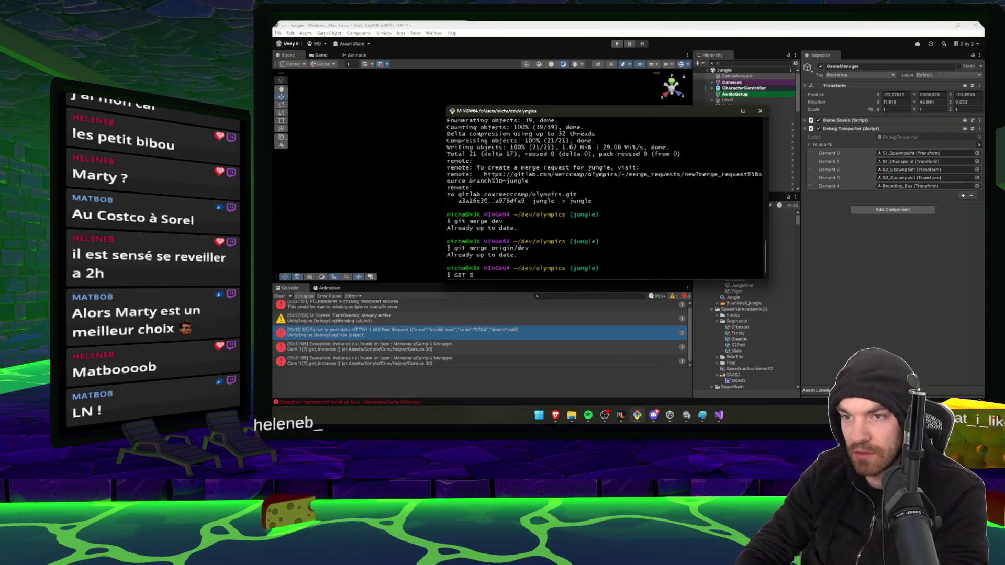
- Check git status, stage all changes, commit them as "QoL" and push to origin jungle
{"action": "type", "text": "tatus"}
{"action": "key", "text": "Return"}
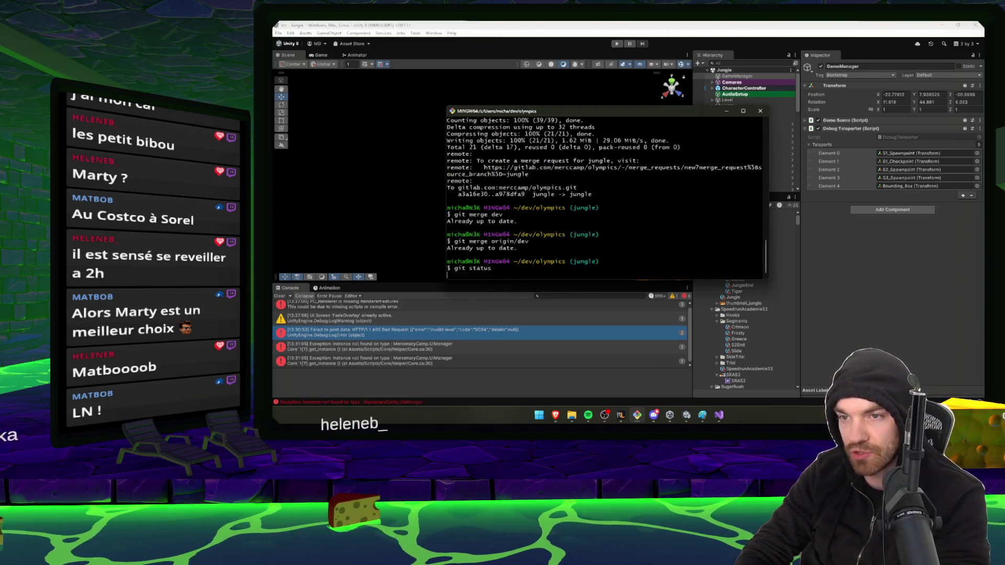
{"action": "type", "text": "a"}
{"action": "type", "text": "."}
{"action": "key", "text": "Return"}
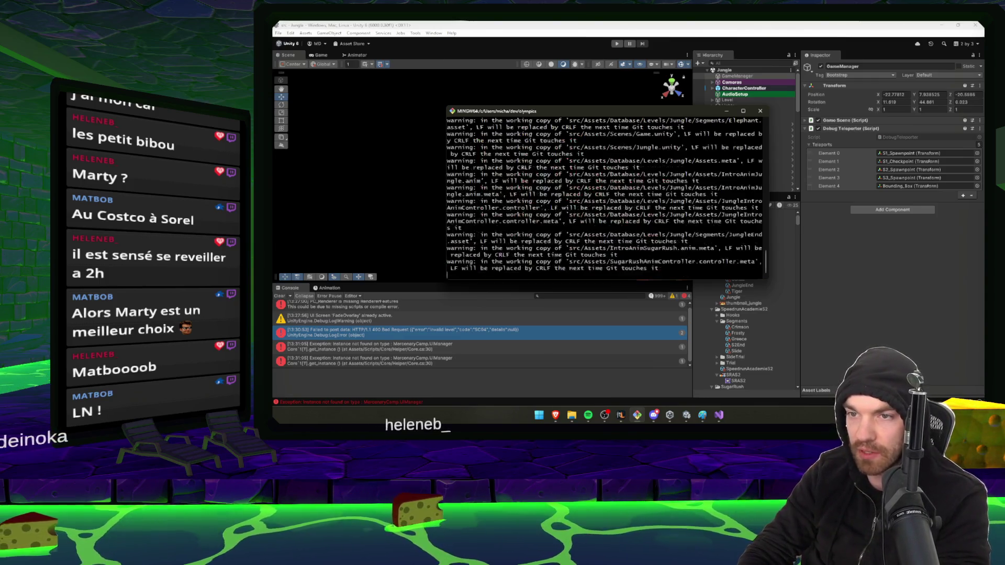
{"action": "type", "text": "git commit -m \"Q"}
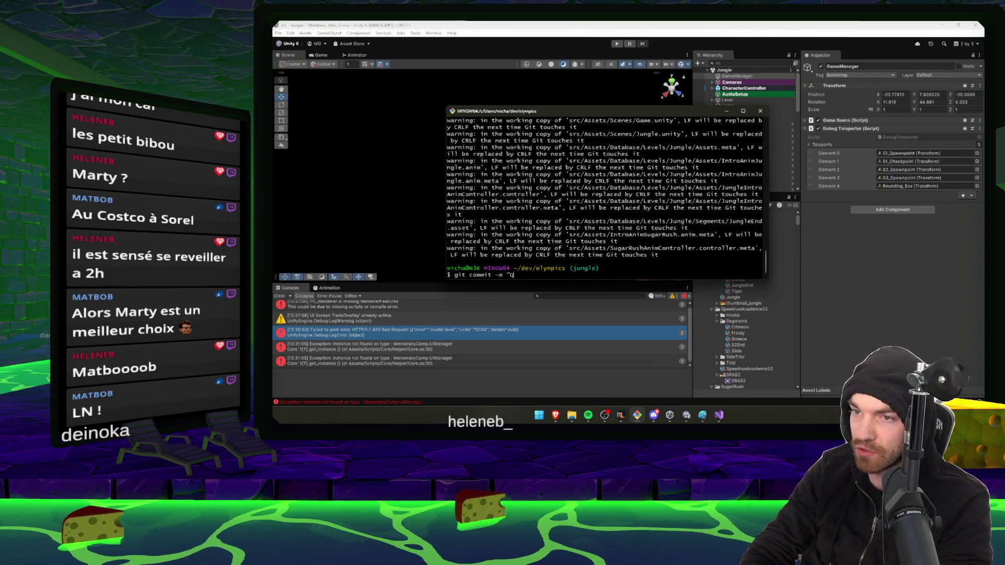
{"action": "type", "text": "oL\""}
{"action": "key", "text": "Return"}
{"action": "type", "text": "git push"}
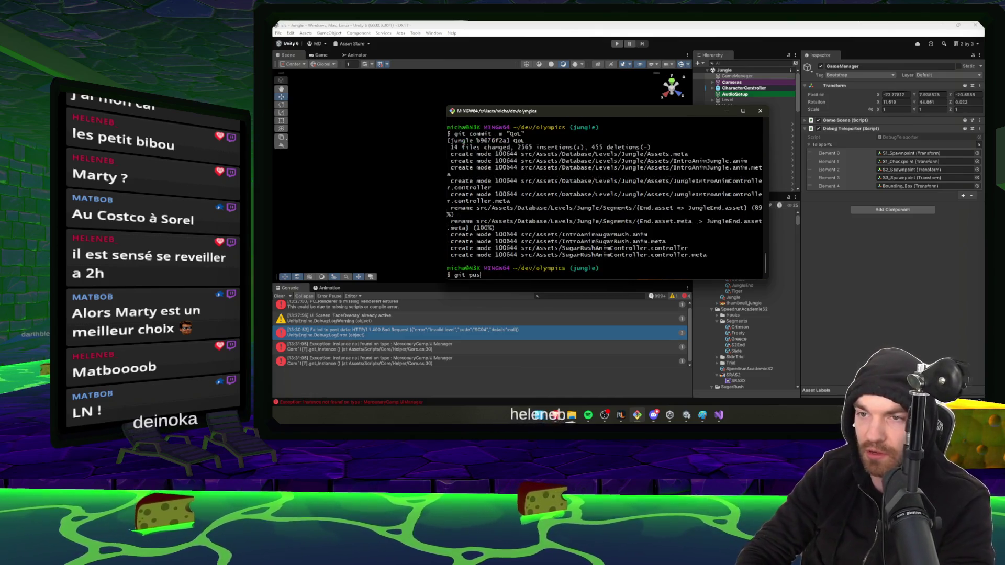
{"action": "key", "text": "Return"}
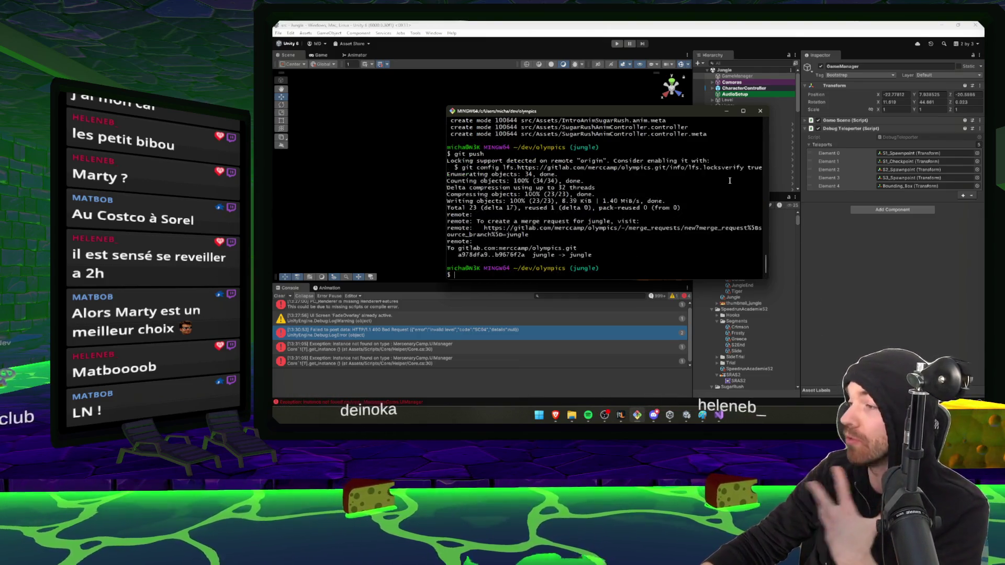
- Cancel the running Jungle level MPL pipeline on GitLab's Pipelines page
{"action": "left_click", "coordinate": [726, 111]}
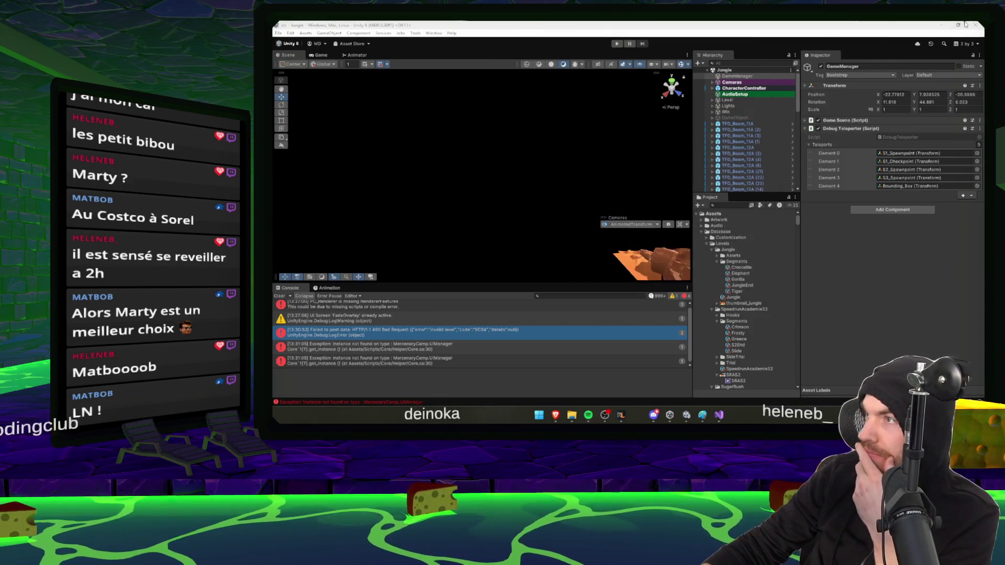
{"action": "left_click", "coordinate": [943, 31]}
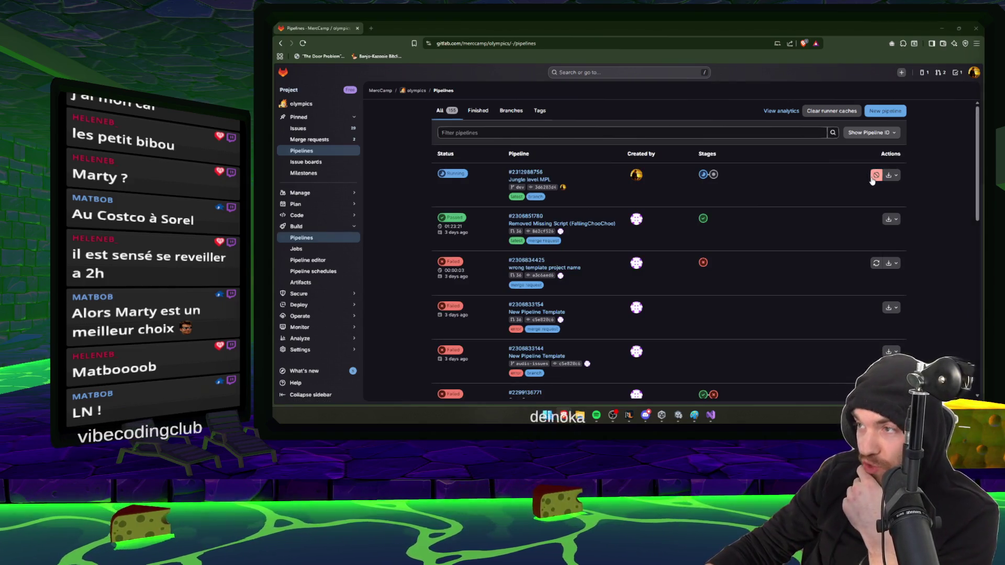
{"action": "left_click", "coordinate": [875, 175]}
{"action": "right_click", "coordinate": [744, 272]}
{"action": "key", "text": "Escape"}
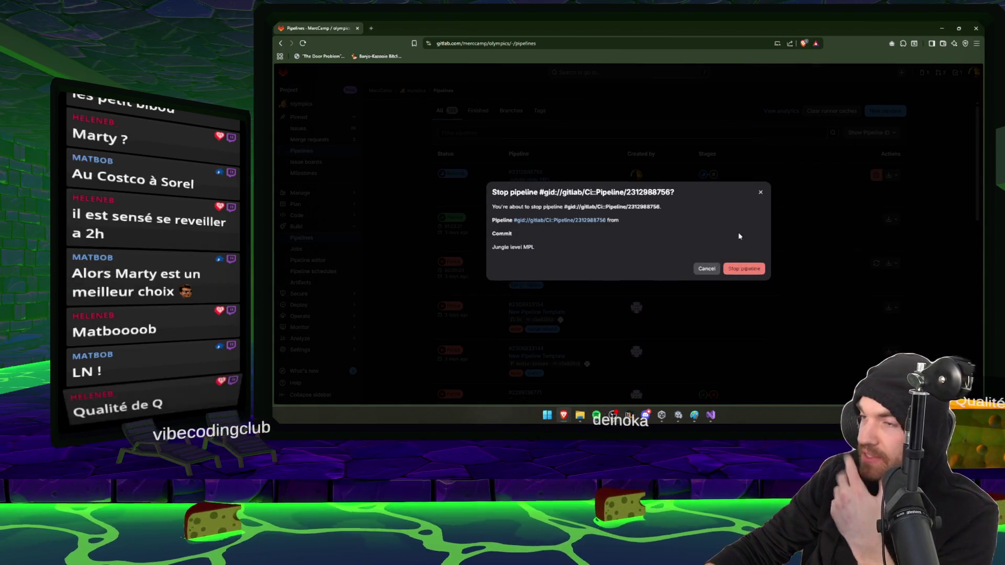
{"action": "left_click", "coordinate": [761, 192]}
{"action": "left_click", "coordinate": [876, 177]}
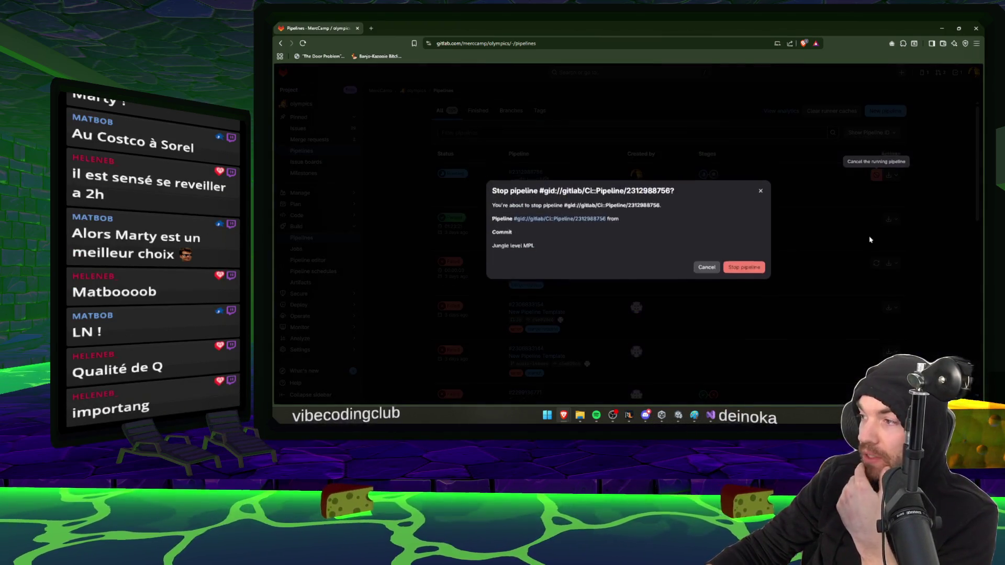
{"action": "left_click", "coordinate": [751, 268]}
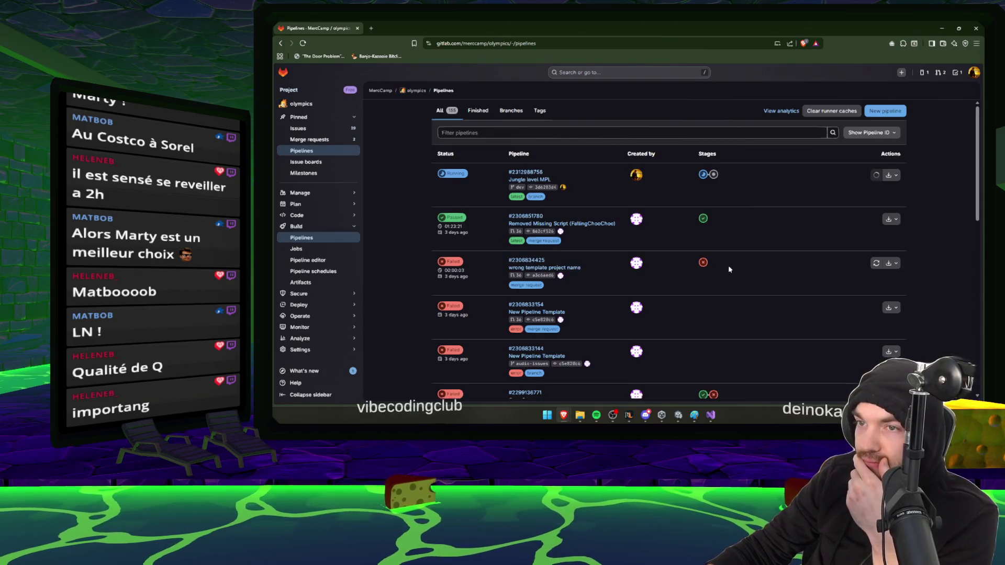
- Inspect the jobs in the pipeline's build stage
{"action": "left_click", "coordinate": [704, 174]}
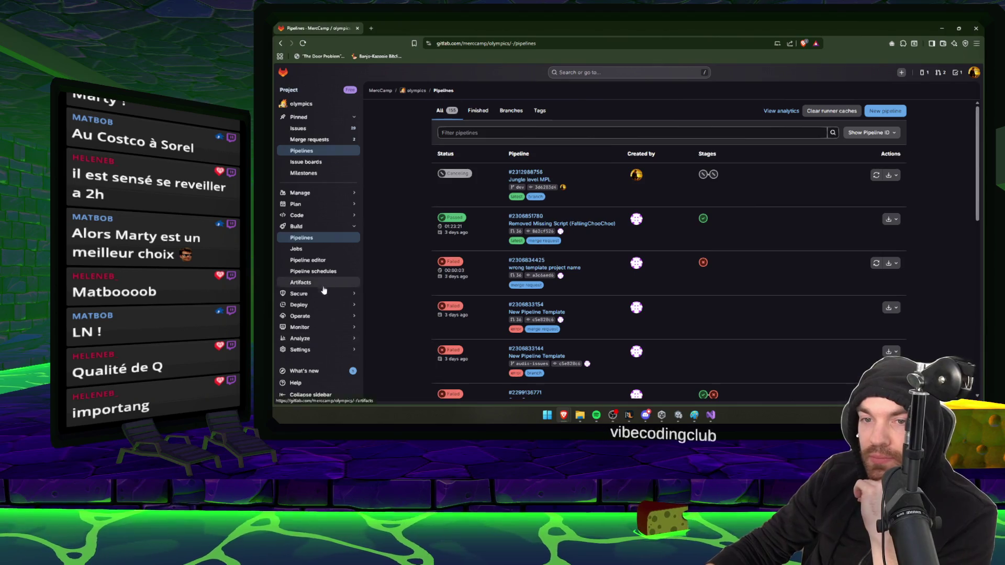
{"action": "mouse_move", "coordinate": [311, 349]}
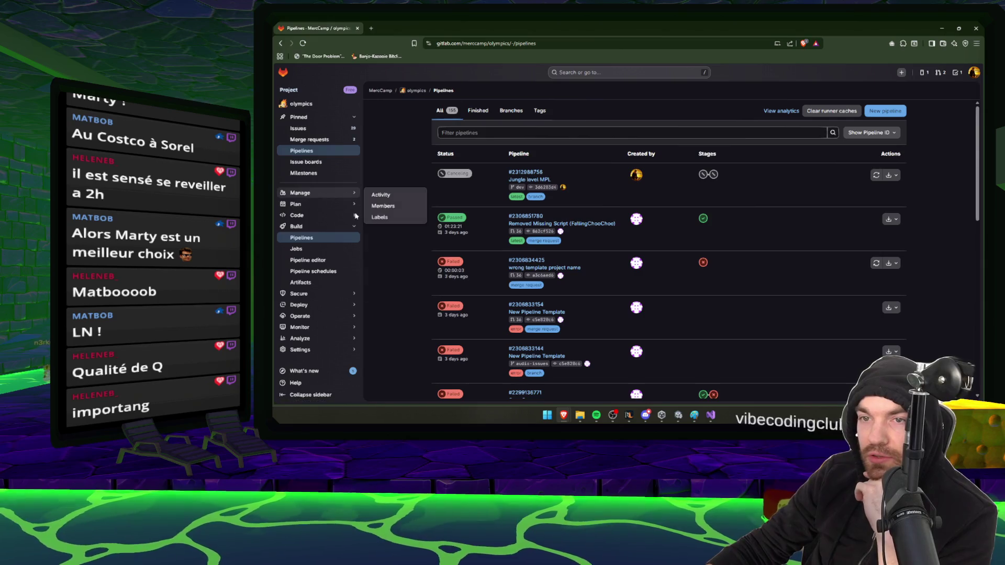
{"action": "mouse_move", "coordinate": [318, 309]}
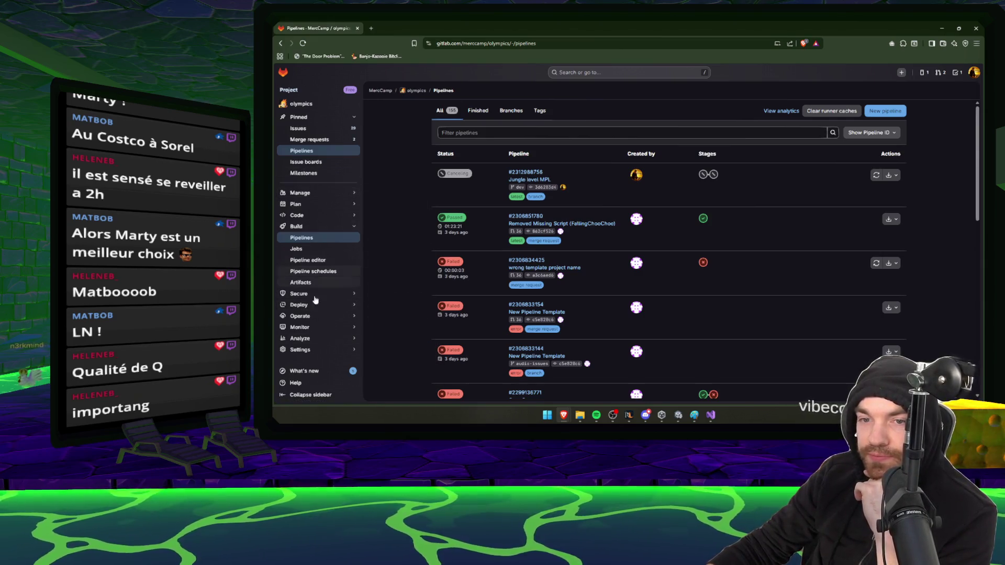
{"action": "mouse_move", "coordinate": [299, 220]}
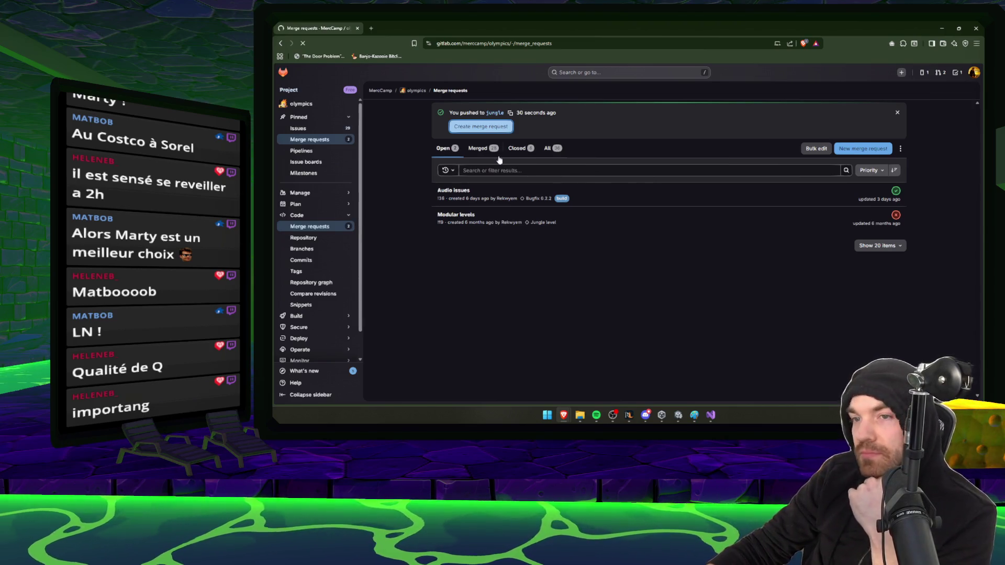
- Create merge request "Jungle level MPL + QoL" from jungle into dev
{"action": "left_click", "coordinate": [482, 126]}
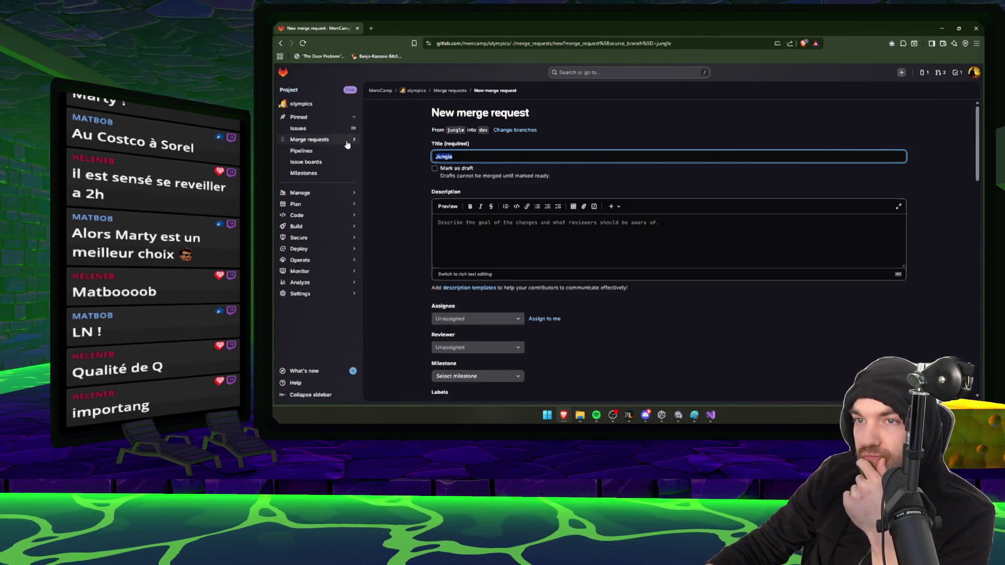
{"action": "type", "text": "Jungle"}
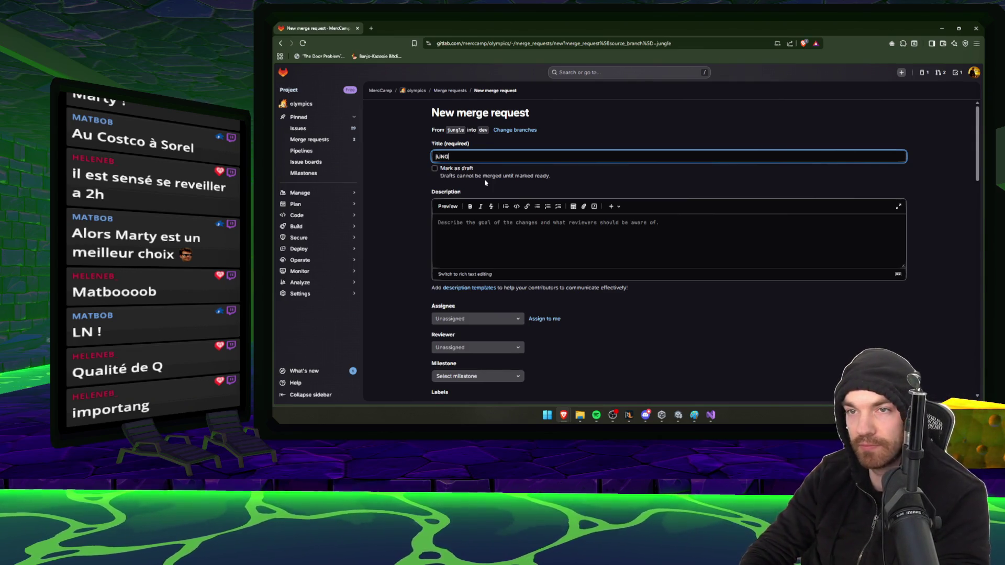
{"action": "key", "text": "ctrl+a"}
{"action": "type", "text": "Jungle"}
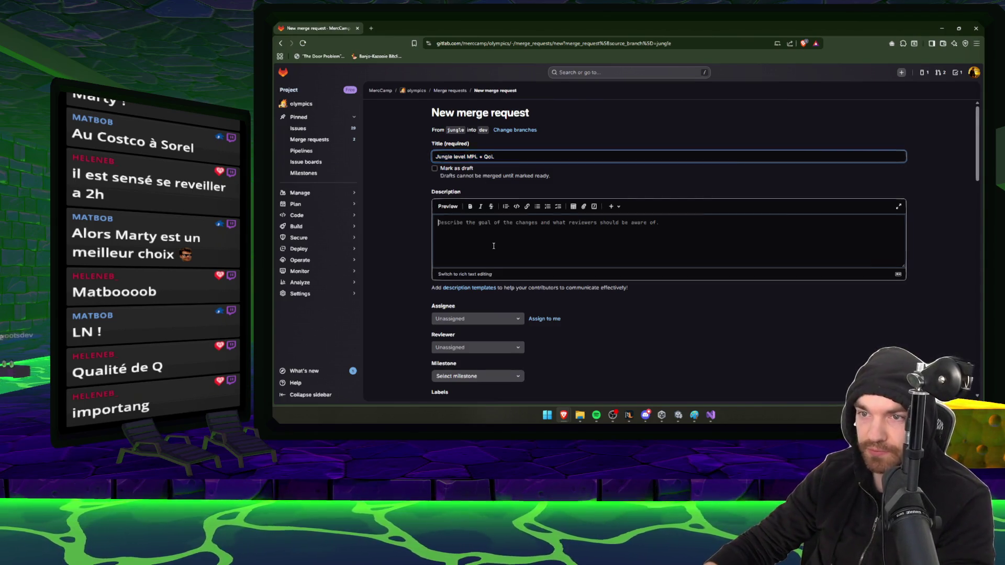
{"action": "scroll", "coordinate": [485, 209], "scroll_direction": "down", "scroll_amount": 5}
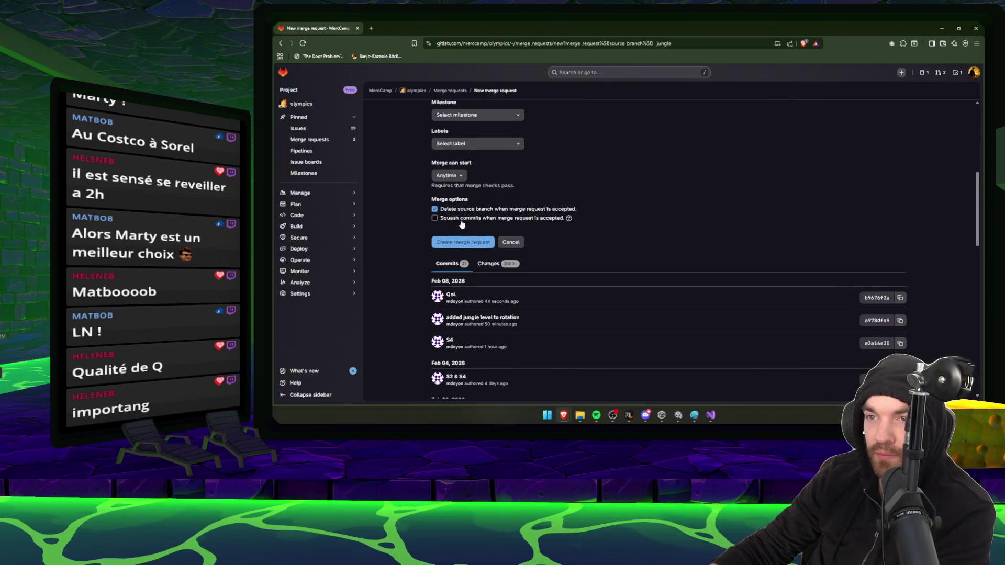
{"action": "scroll", "coordinate": [451, 234], "scroll_direction": "up", "scroll_amount": 4}
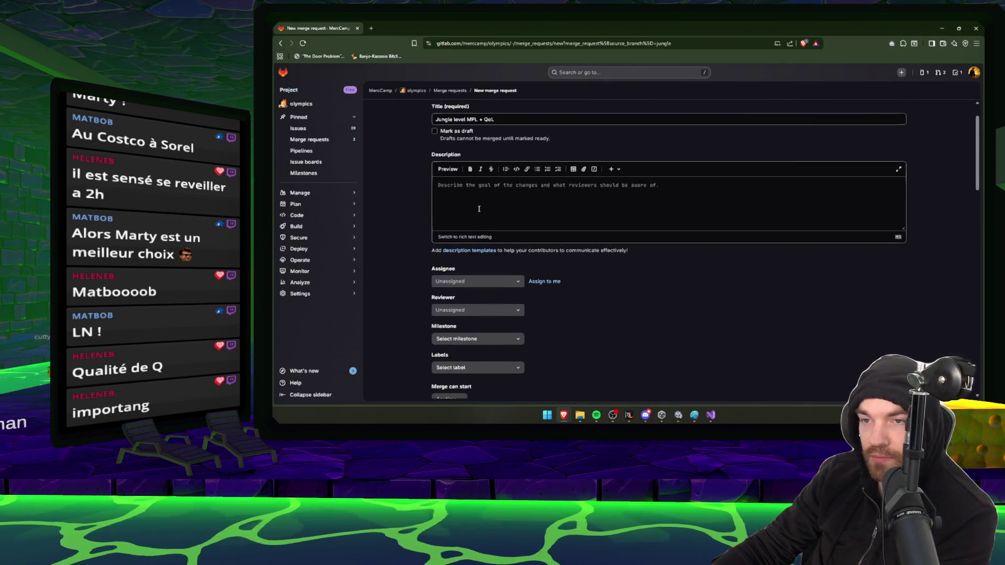
{"action": "scroll", "coordinate": [479, 208], "scroll_direction": "up", "scroll_amount": 2}
{"action": "scroll", "coordinate": [471, 246], "scroll_direction": "down", "scroll_amount": 5}
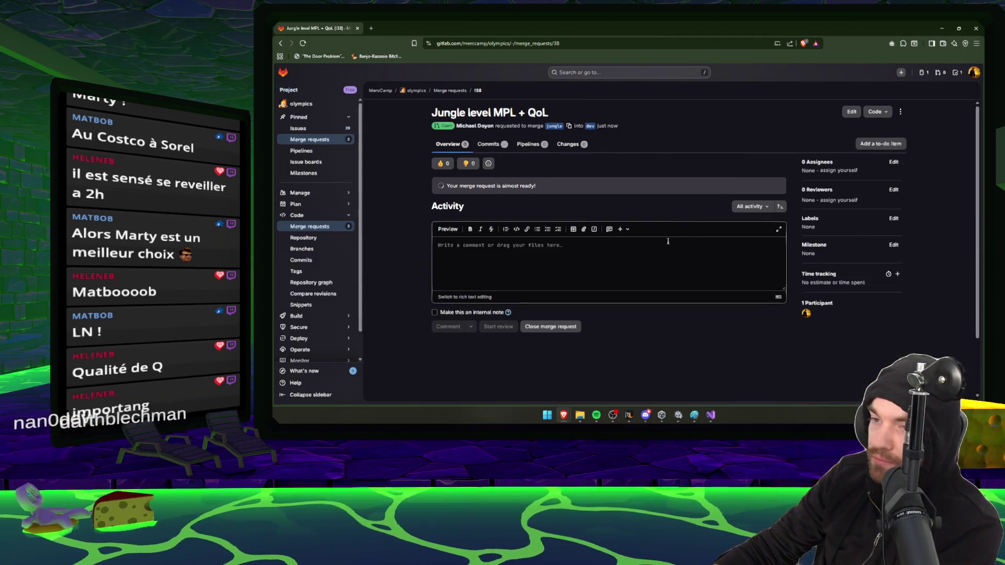
{"action": "key", "text": "alt+Tab"}
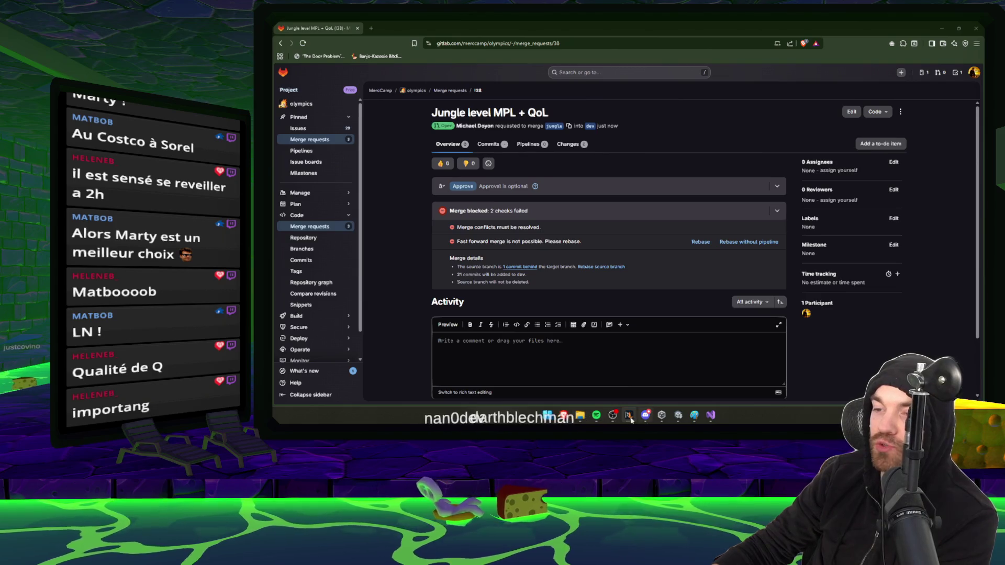
- Launch Git Bash and move into the dev/olympics repository folder
{"action": "key", "text": "super"}
{"action": "type", "text": "git bash"}
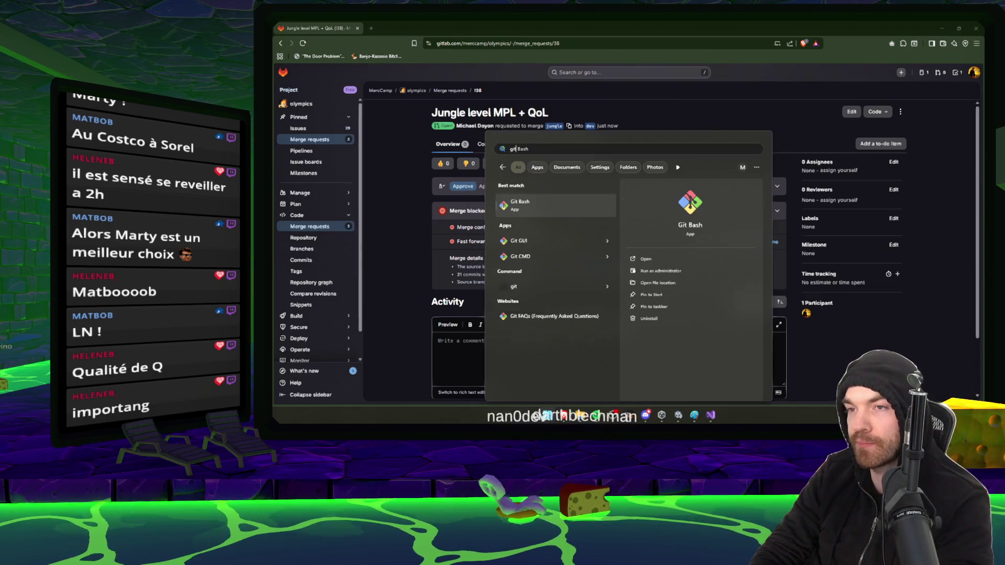
{"action": "key", "text": "Return"}
{"action": "type", "text": "cd dev"}
{"action": "key", "text": "Return"}
{"action": "type", "text": "cd olympics"}
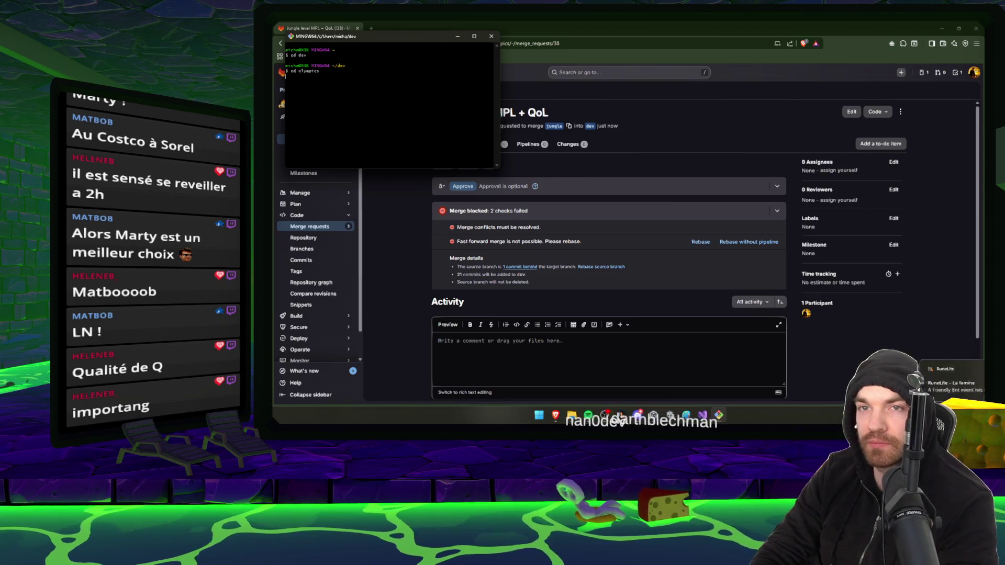
{"action": "key", "text": "Return"}
- Pull the latest changes and fast-forward the local dev branch to origin/dev
{"action": "type", "text": "git pull"}
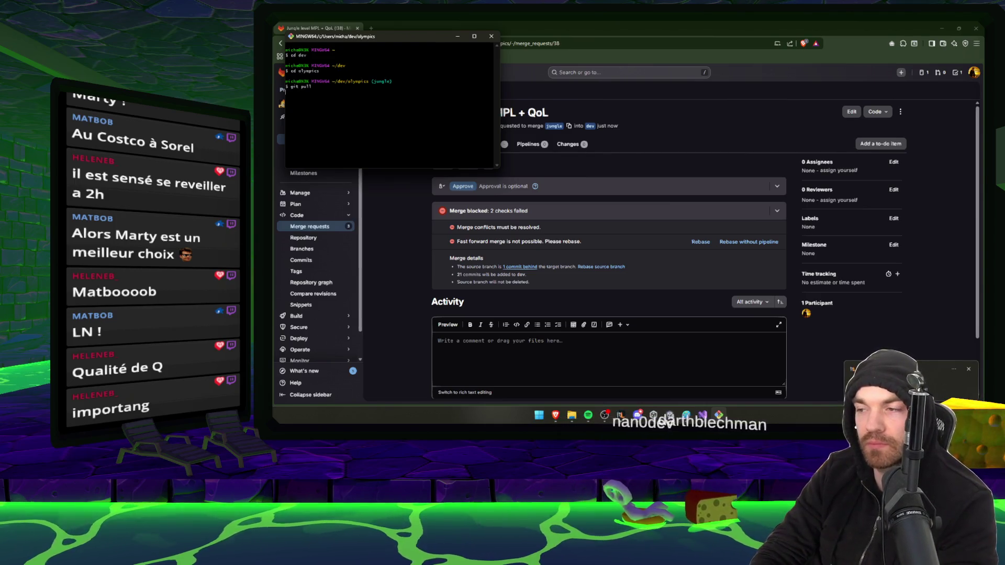
{"action": "key", "text": "Return"}
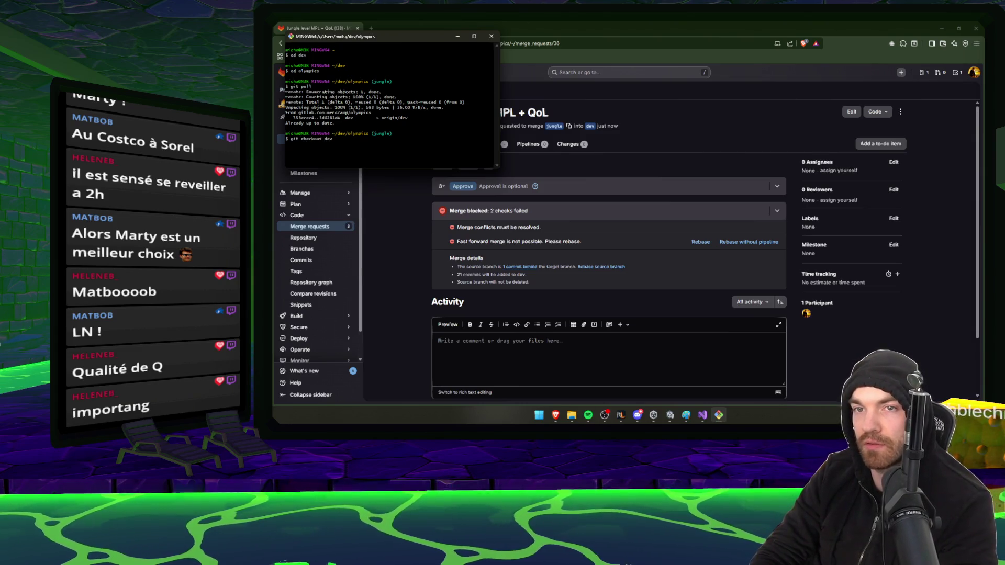
{"action": "type", "text": "ull"}
{"action": "key", "text": "Return"}
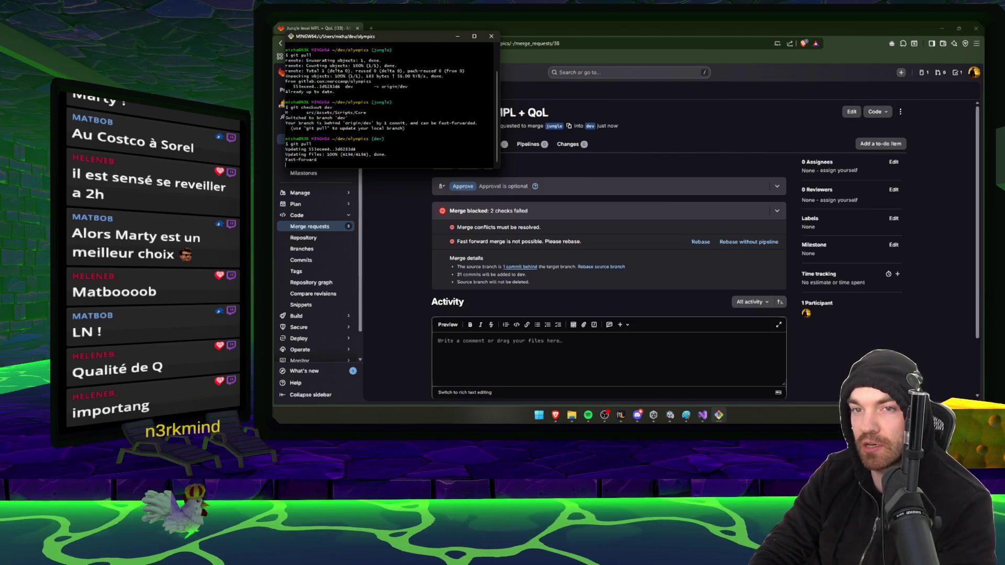
{"action": "type", "text": "git checkout -"}
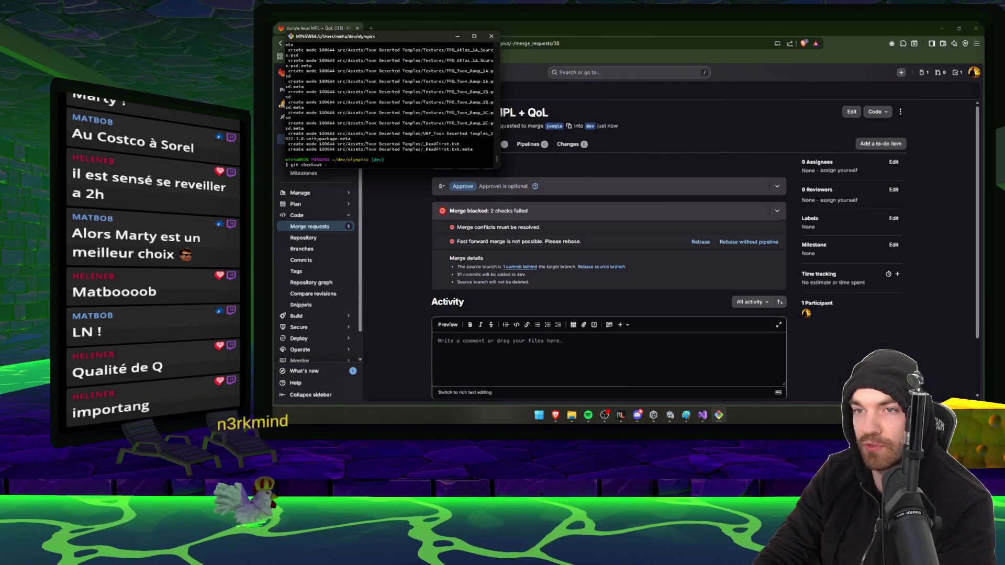
- Switch back to the jungle branch and merge dev into it, revealing conflicts
{"action": "key", "text": "Return"}
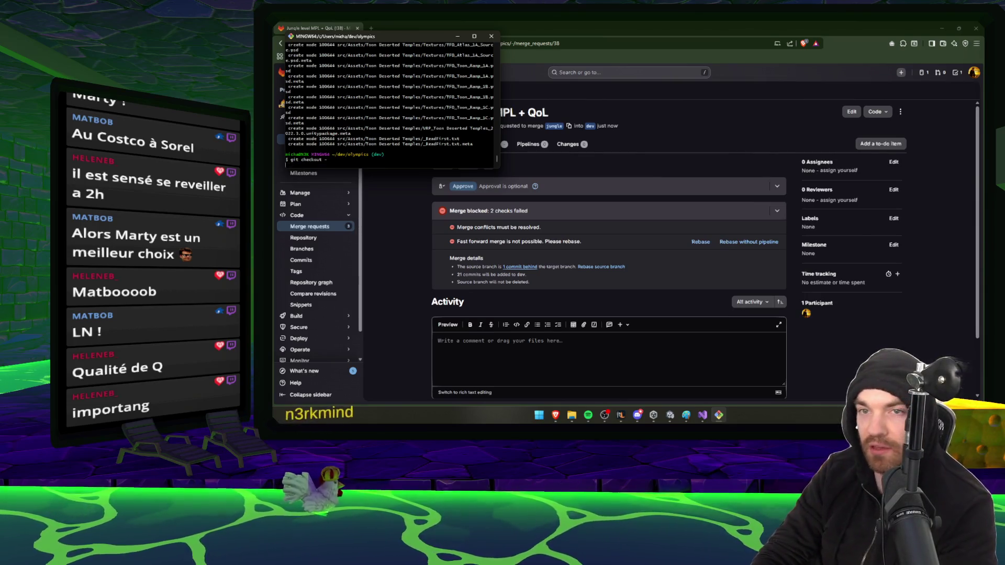
{"action": "type", "text": "git merge dev"}
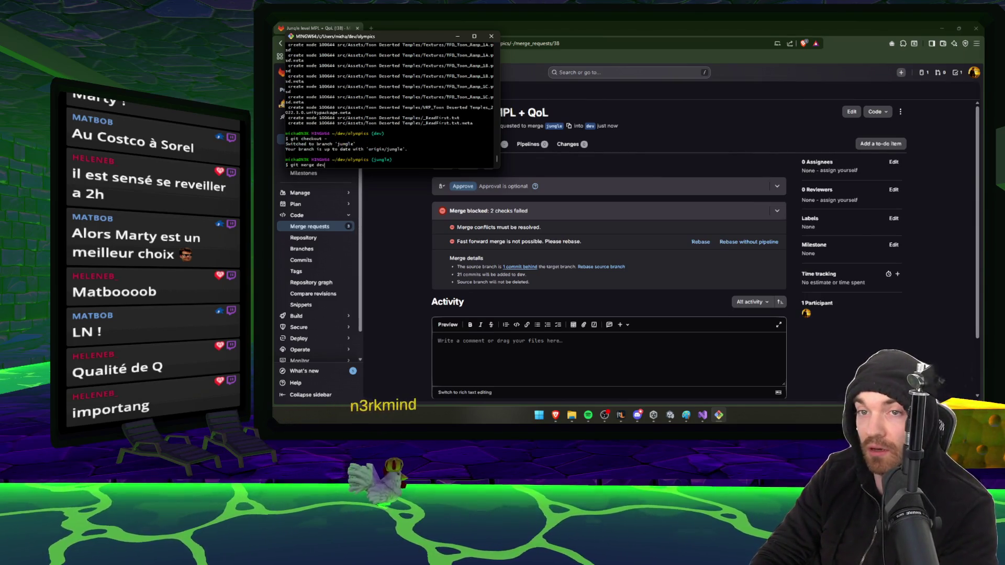
{"action": "key", "text": "Return"}
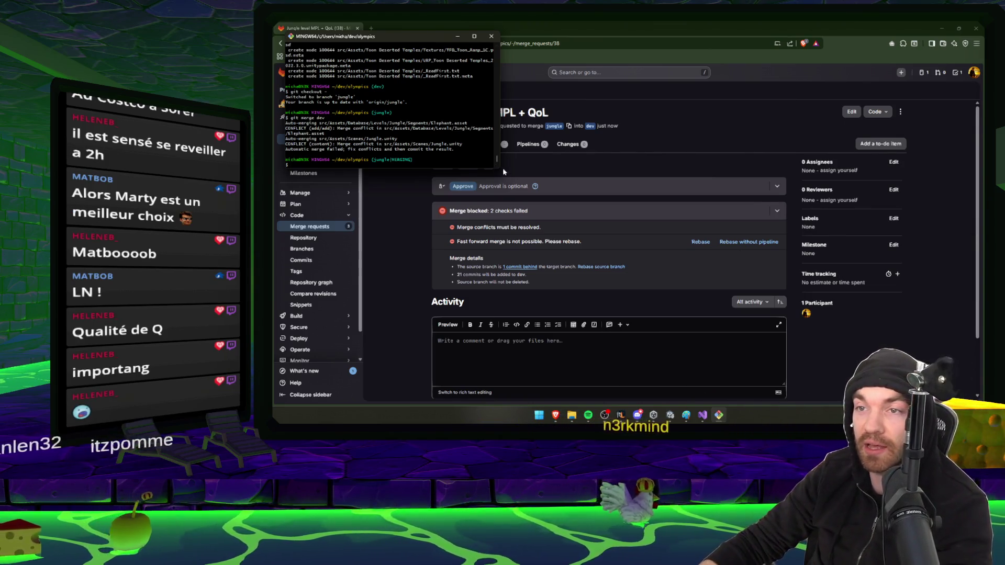
{"action": "left_click_drag", "start_coordinate": [501, 167], "coordinate": [748, 167]}
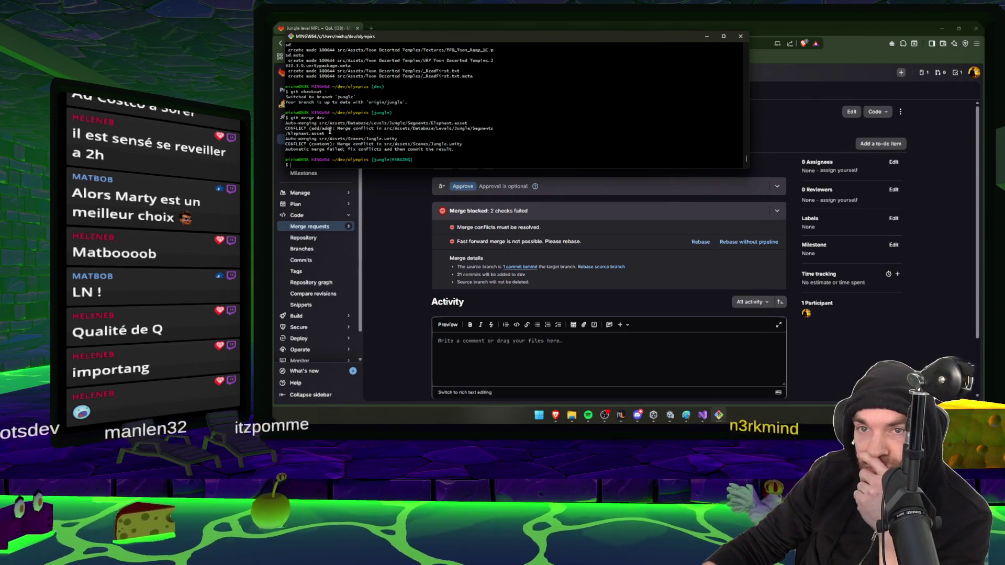
- Resolve the Elephant.asset conflict by keeping jungle's version with git checkout --ours
{"action": "mouse_move", "coordinate": [325, 134]}
{"action": "left_mouse_down"}
{"action": "mouse_move", "coordinate": [427, 128]}
{"action": "mouse_move", "coordinate": [408, 127]}
{"action": "left_mouse_up"}
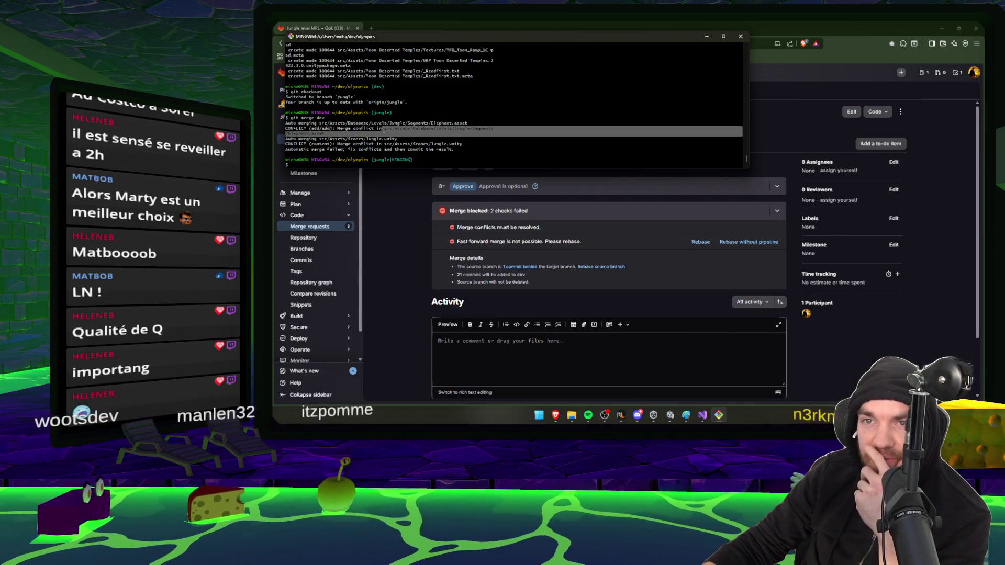
{"action": "double_click", "coordinate": [407, 128]}
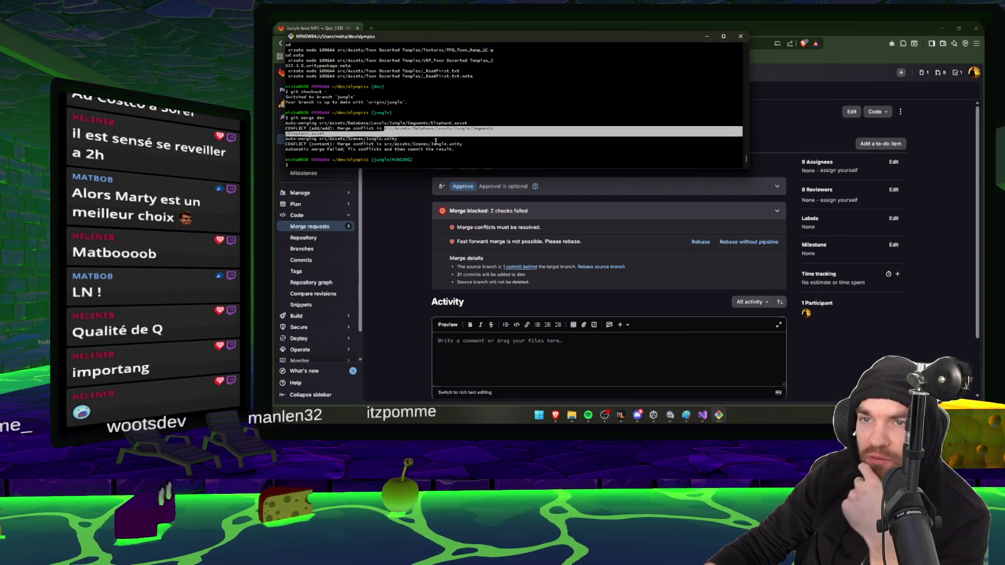
{"action": "right_click", "coordinate": [443, 131]}
{"action": "left_click", "coordinate": [472, 148]}
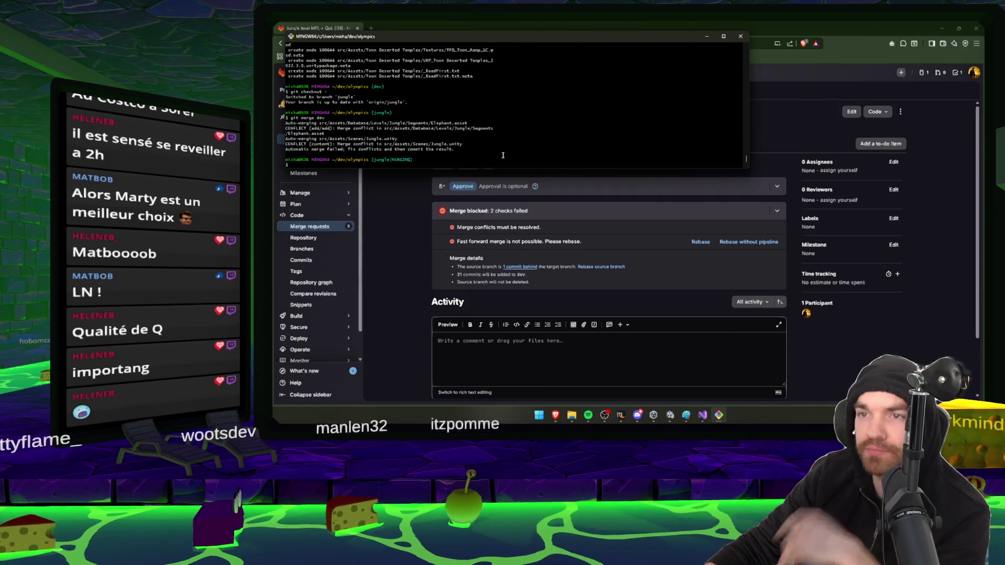
{"action": "type", "text": "git checkout --ours"}
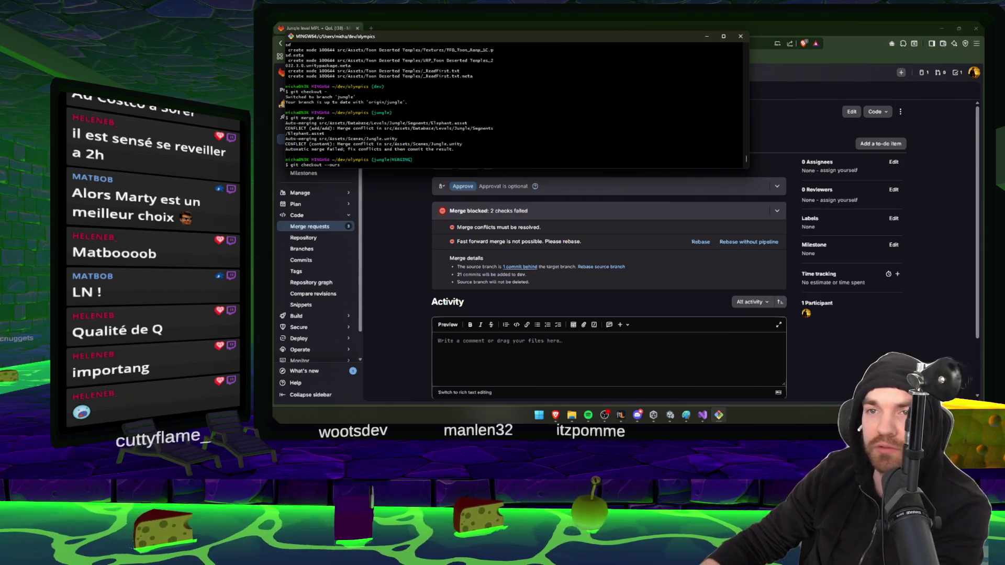
{"action": "right_click", "coordinate": [477, 161]}
{"action": "left_click", "coordinate": [514, 187]}
{"action": "key", "text": "Return"}
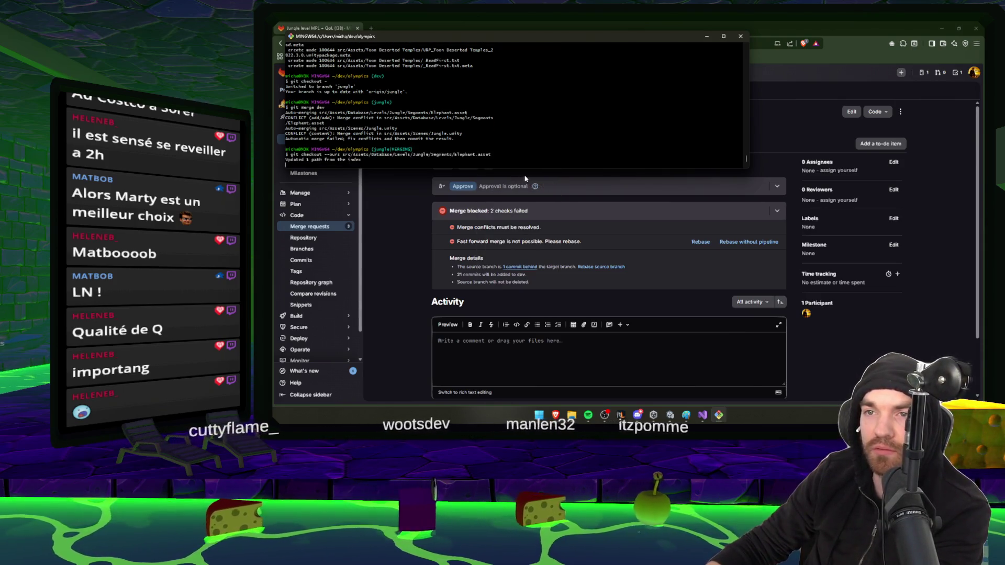
- Resolve the Jungle.unity conflict by keeping jungle's version with git checkout --ours
{"action": "key", "text": "Up"}
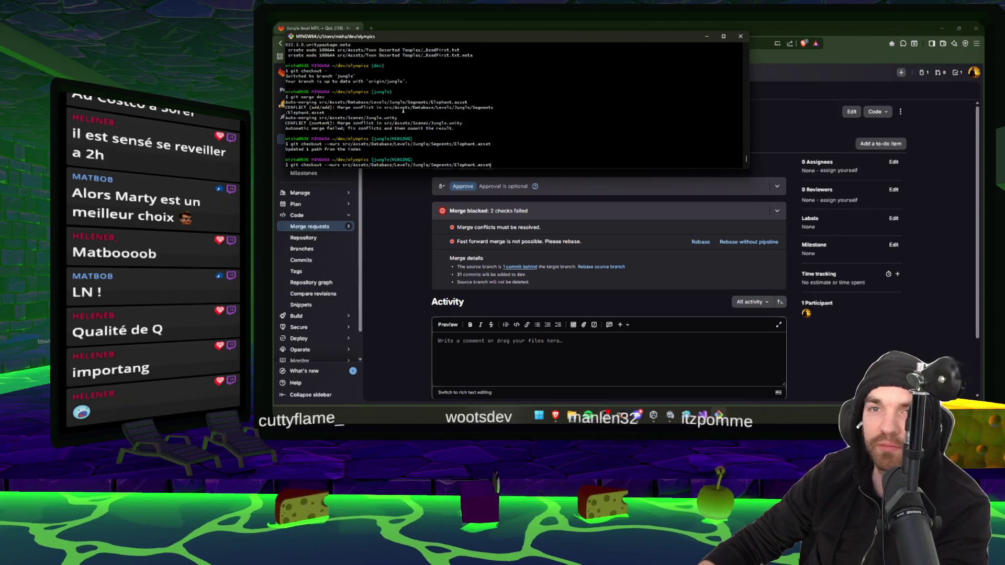
{"action": "mouse_move", "coordinate": [521, 124]}
{"action": "left_mouse_down"}
{"action": "mouse_move", "coordinate": [360, 118]}
{"action": "mouse_move", "coordinate": [385, 124]}
{"action": "left_mouse_up"}
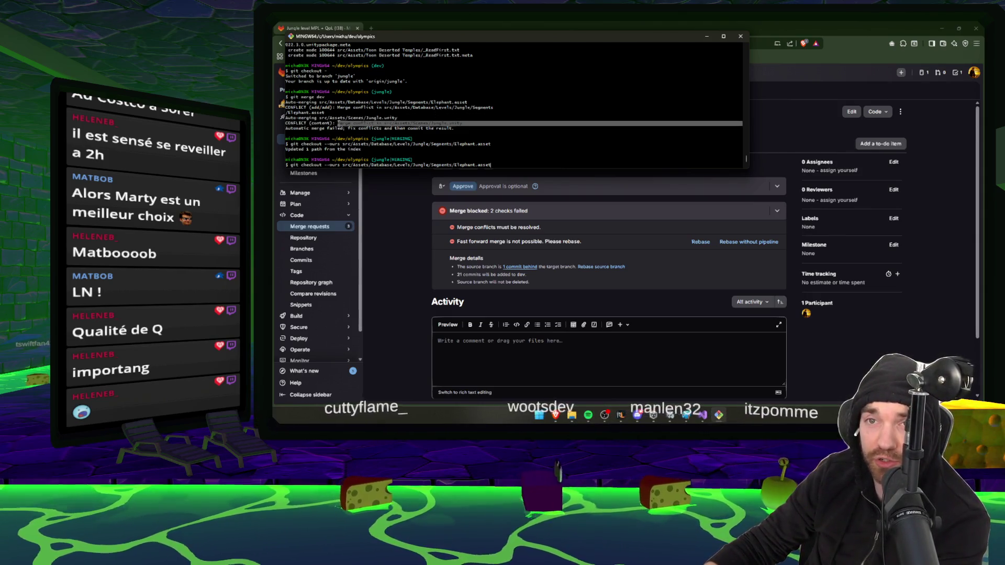
{"action": "right_click", "coordinate": [388, 125]}
{"action": "key", "text": "Escape"}
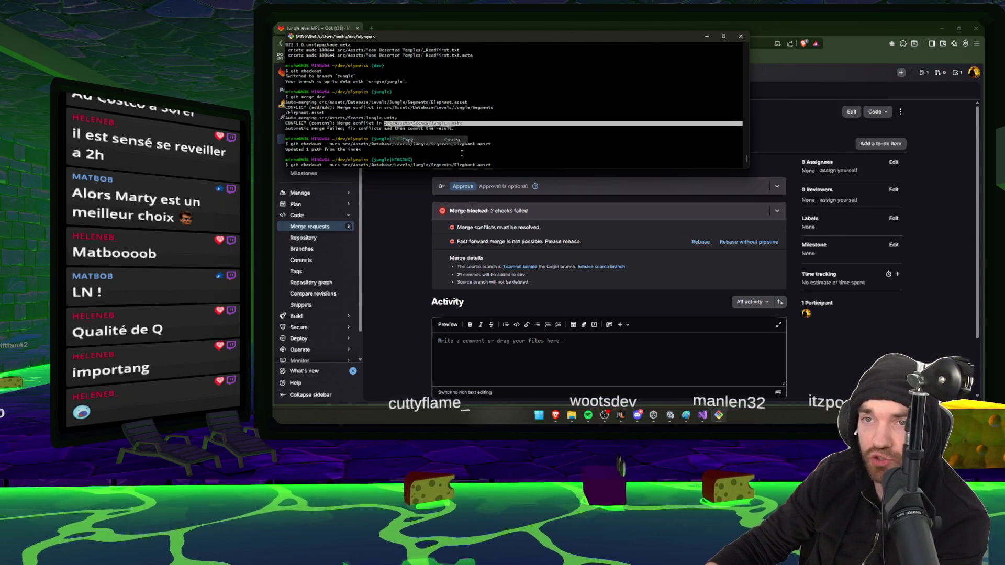
{"action": "key", "text": "BackSpace"}
{"action": "key", "text": "BackSpace"}
{"action": "key", "text": "BackSpace"}
{"action": "key", "text": "BackSpace"}
{"action": "key", "text": "BackSpace"}
{"action": "key", "text": "BackSpace"}
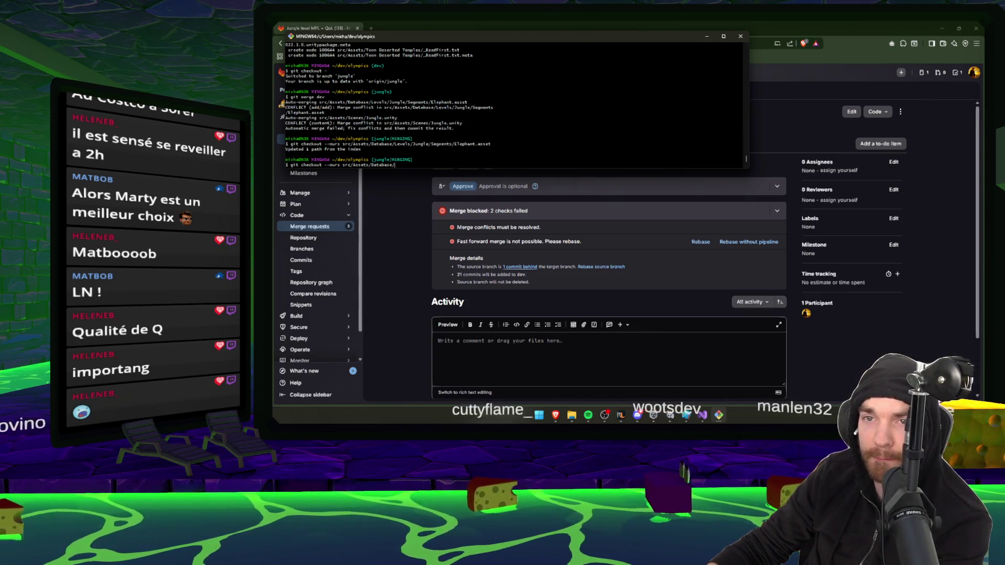
{"action": "right_click", "coordinate": [442, 167]}
{"action": "left_click", "coordinate": [461, 190]}
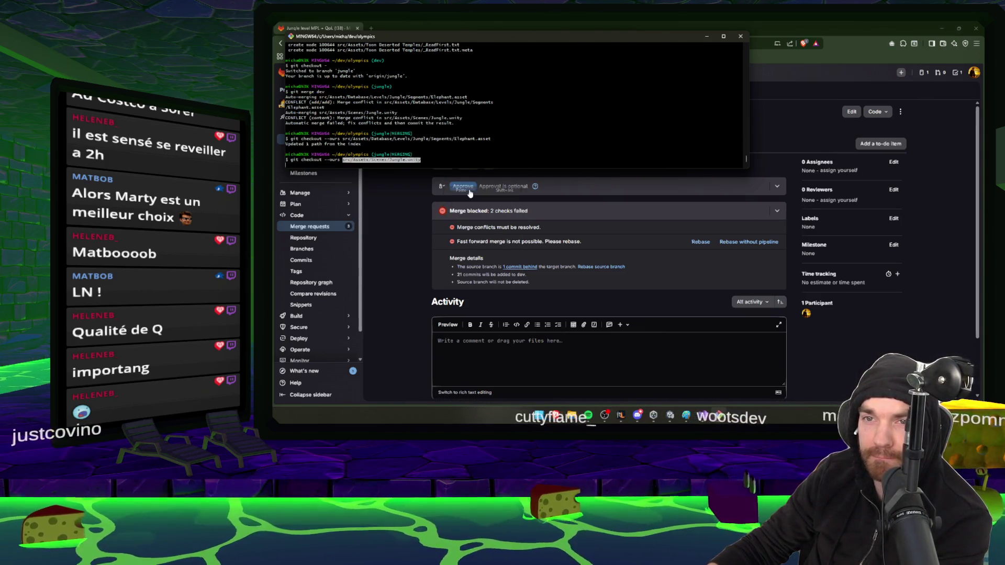
{"action": "key", "text": "Return"}
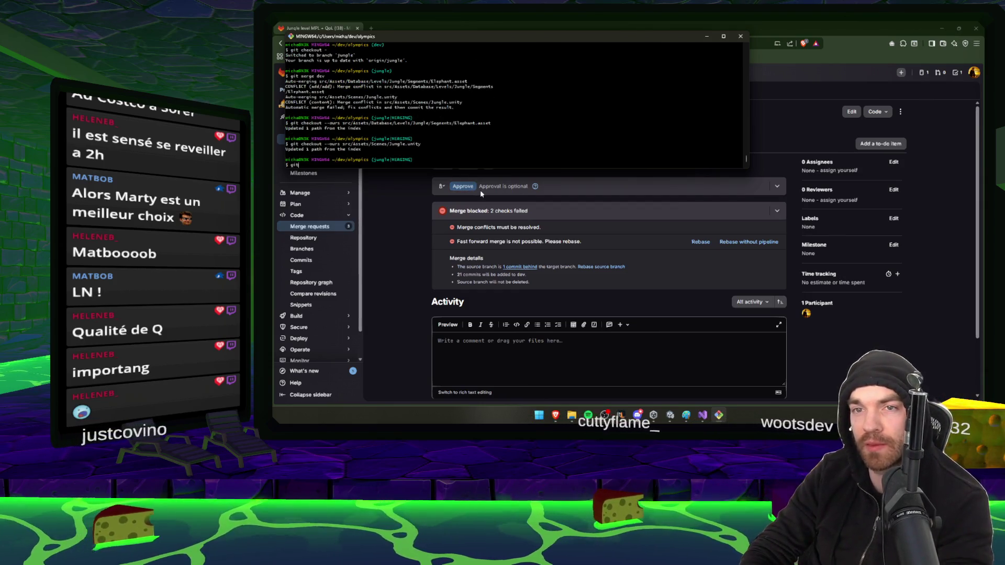
- Stage the resolved files, commit as "rebased dev" and push the jungle branch
{"action": "type", "text": "git status"}
{"action": "key", "text": "Return"}
{"action": "type", "text": "git add ."}
{"action": "key", "text": "Return"}
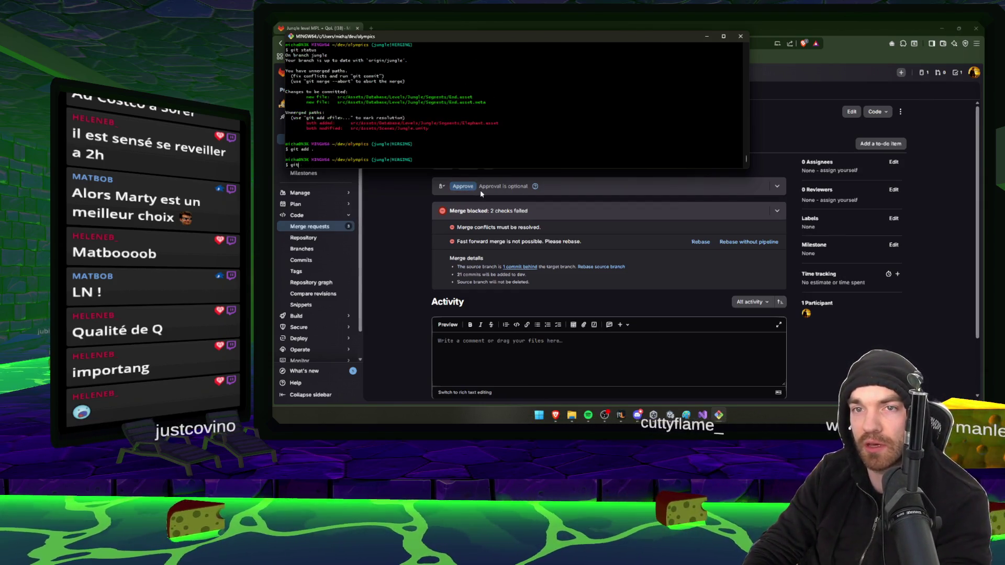
{"action": "type", "text": "git commit -m \""}
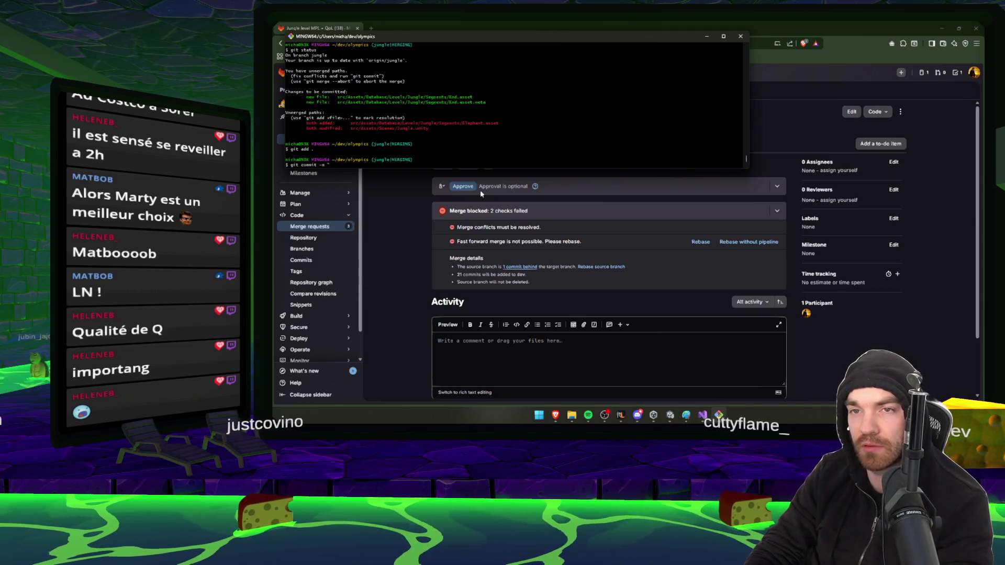
{"action": "type", "text": "rebas"}
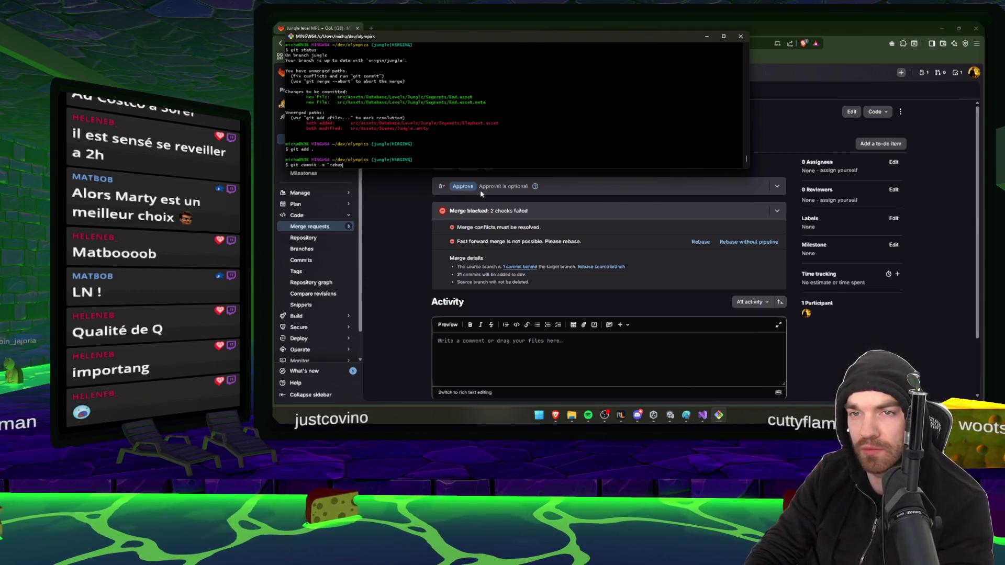
{"action": "type", "text": "ed dev\""}
{"action": "key", "text": "Return"}
{"action": "type", "text": "git"}
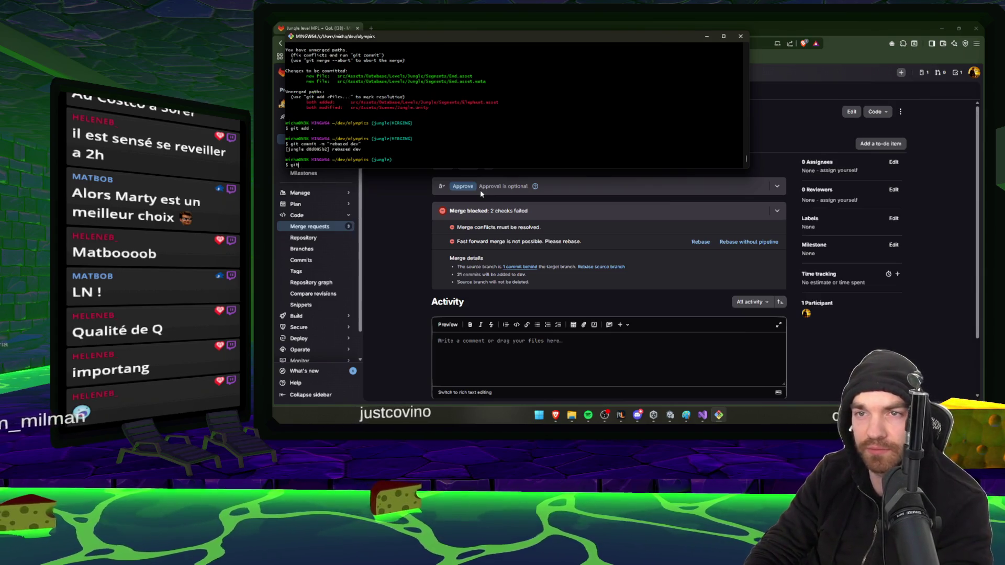
{"action": "type", "text": " push"}
{"action": "key", "text": "Return"}
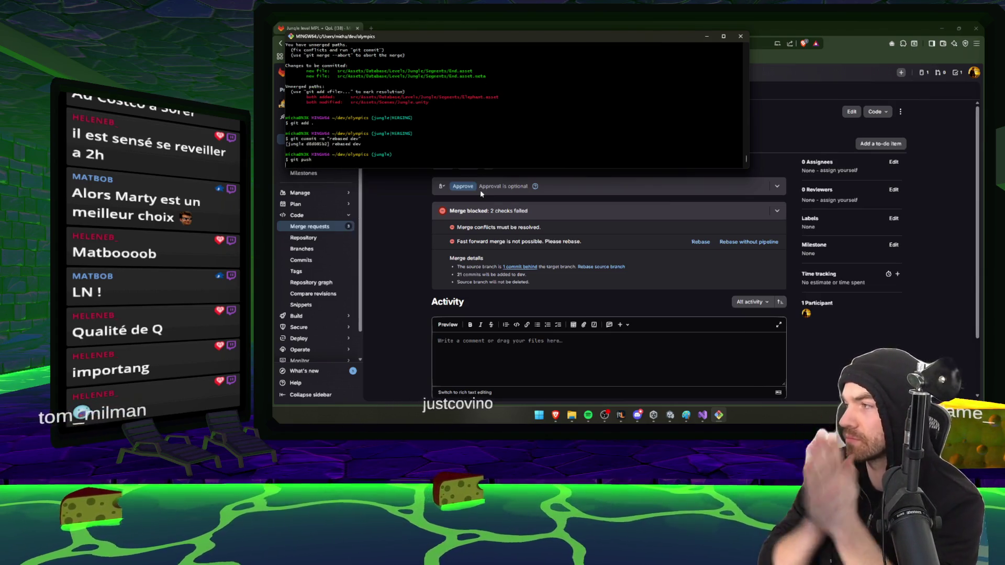
- Close File Explorer and reload the merge request page in the browser
{"action": "left_click", "coordinate": [572, 415]}
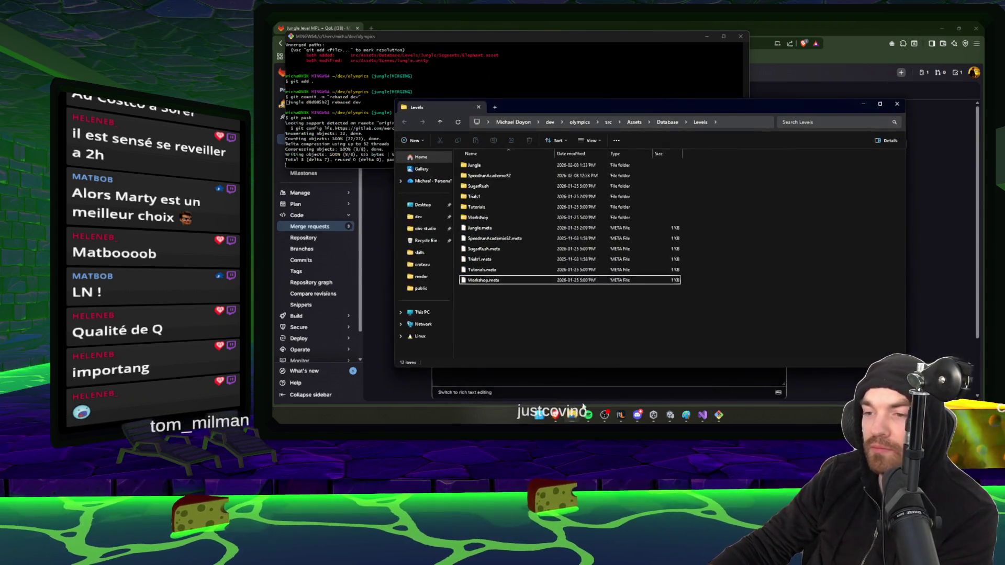
{"action": "left_click", "coordinate": [897, 106]}
{"action": "left_click", "coordinate": [782, 114]}
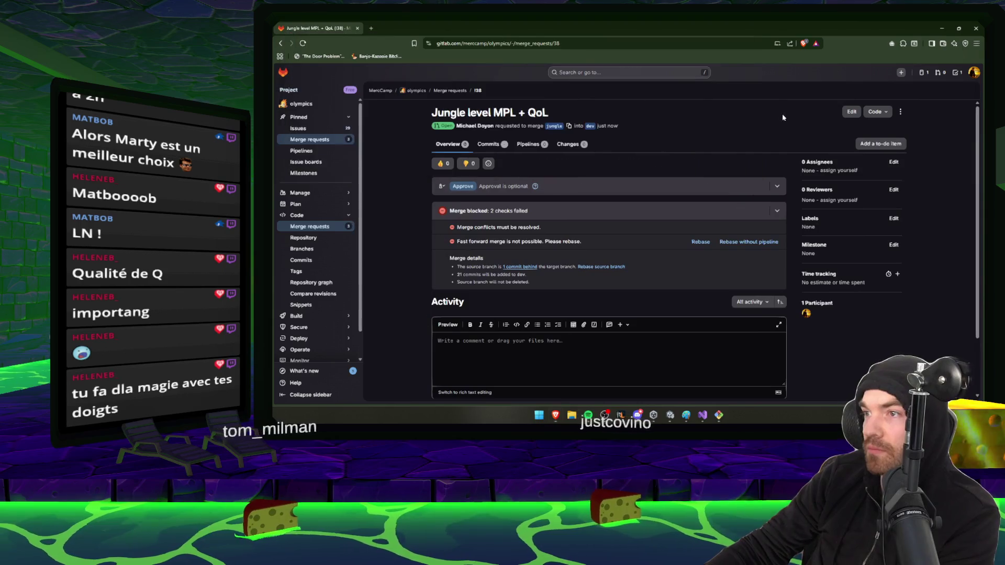
{"action": "left_click", "coordinate": [302, 44]}
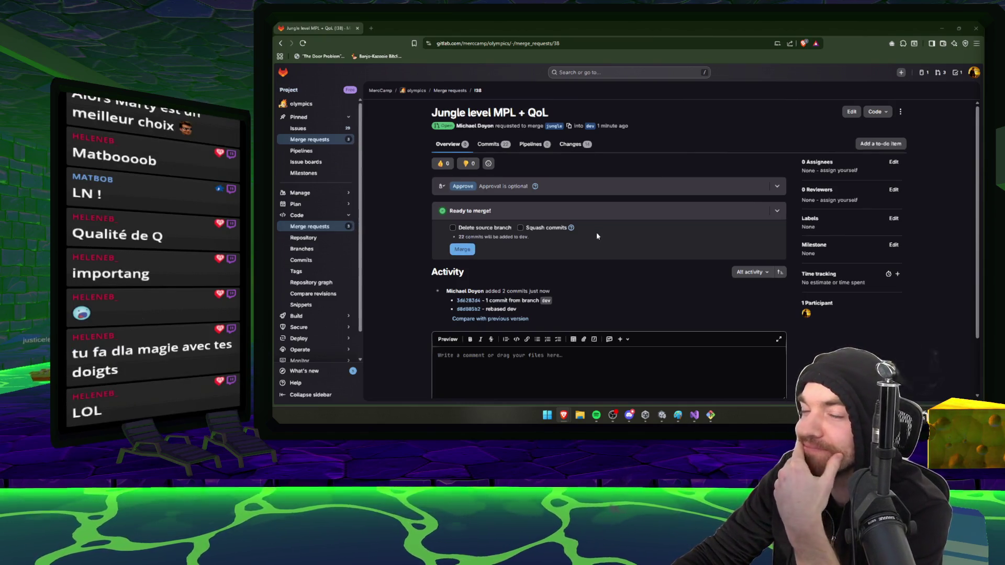
- Tick Squash commits and merge the Jungle level MPL + QoL request into dev
{"action": "left_click", "coordinate": [526, 230]}
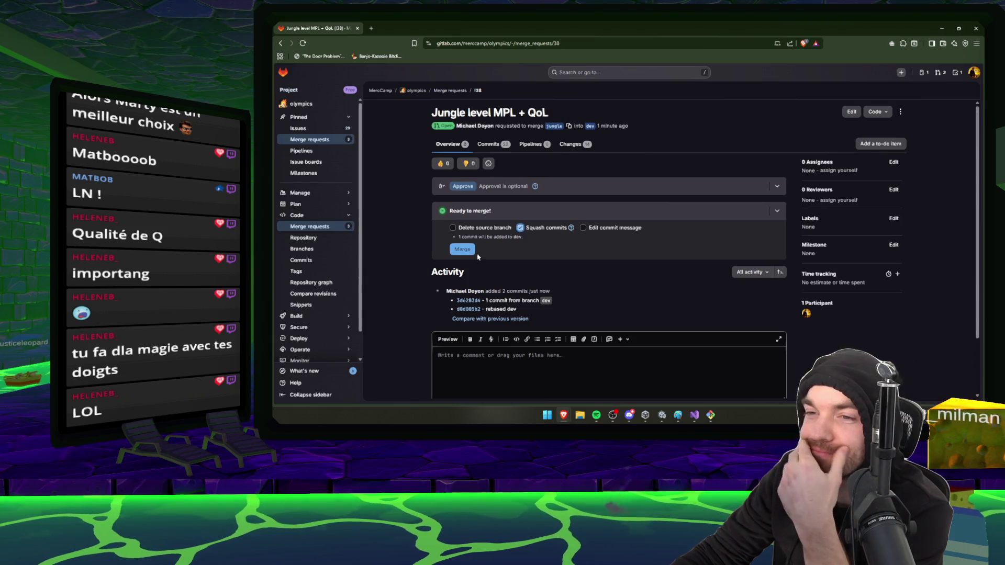
{"action": "left_click", "coordinate": [466, 251]}
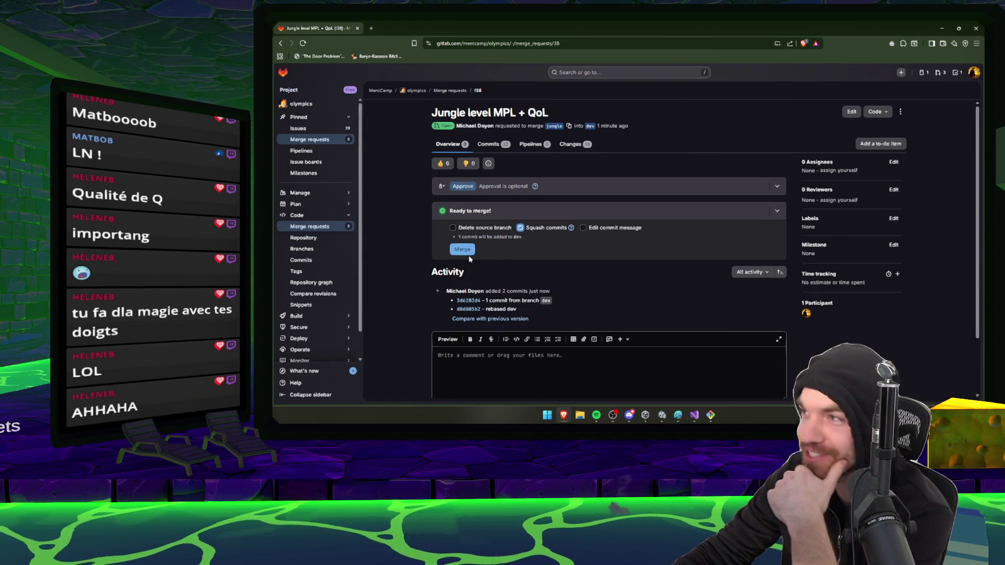
{"action": "left_click", "coordinate": [472, 250]}
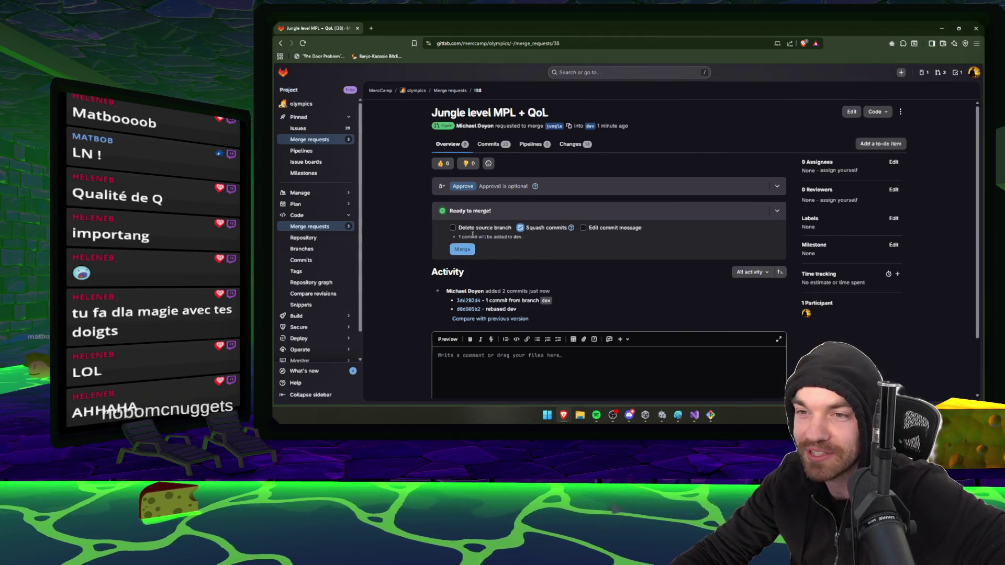
{"action": "left_click", "coordinate": [469, 250]}
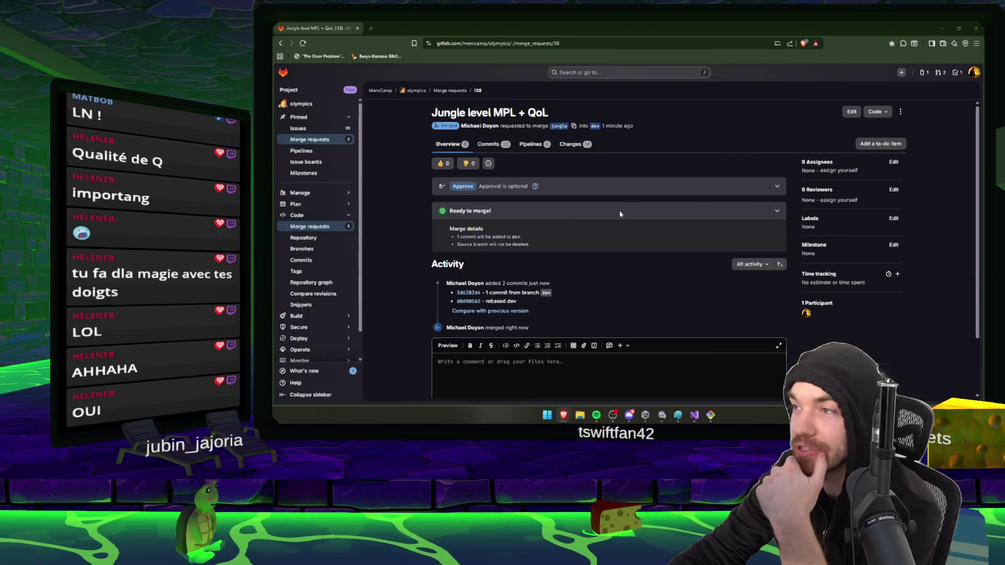
- Open the pipelines list, close Steam, and minimize the browser to reveal Git Bash
{"action": "mouse_move", "coordinate": [296, 316]}
{"action": "left_click", "coordinate": [377, 317]}
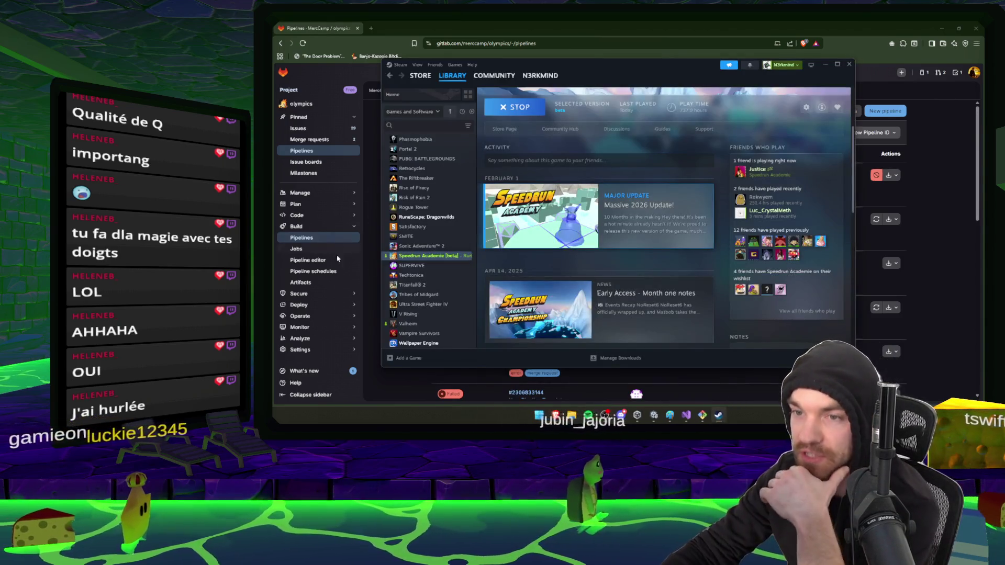
{"action": "left_click", "coordinate": [447, 266]}
{"action": "left_click", "coordinate": [451, 256]}
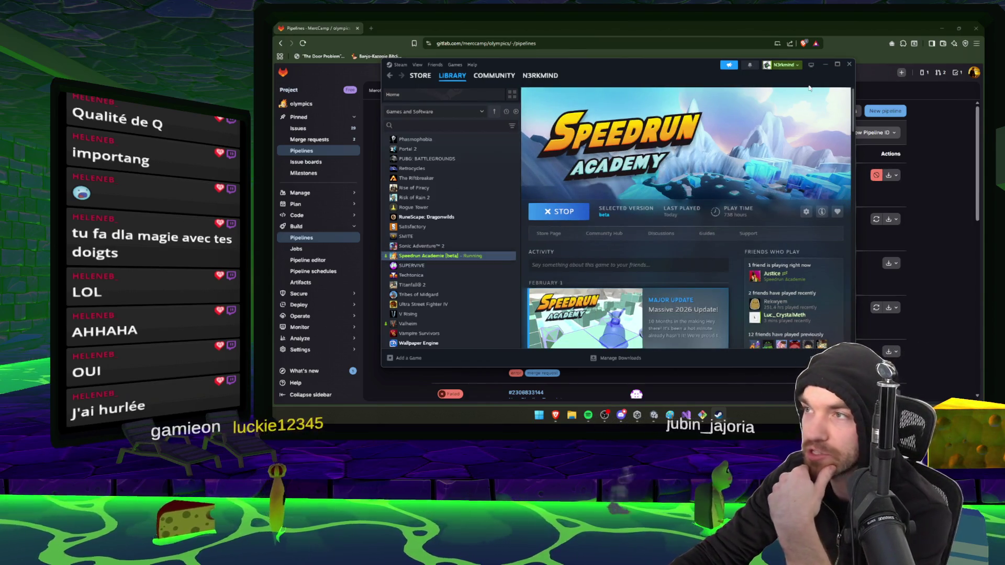
{"action": "left_click", "coordinate": [849, 65]}
{"action": "left_click", "coordinate": [942, 29]}
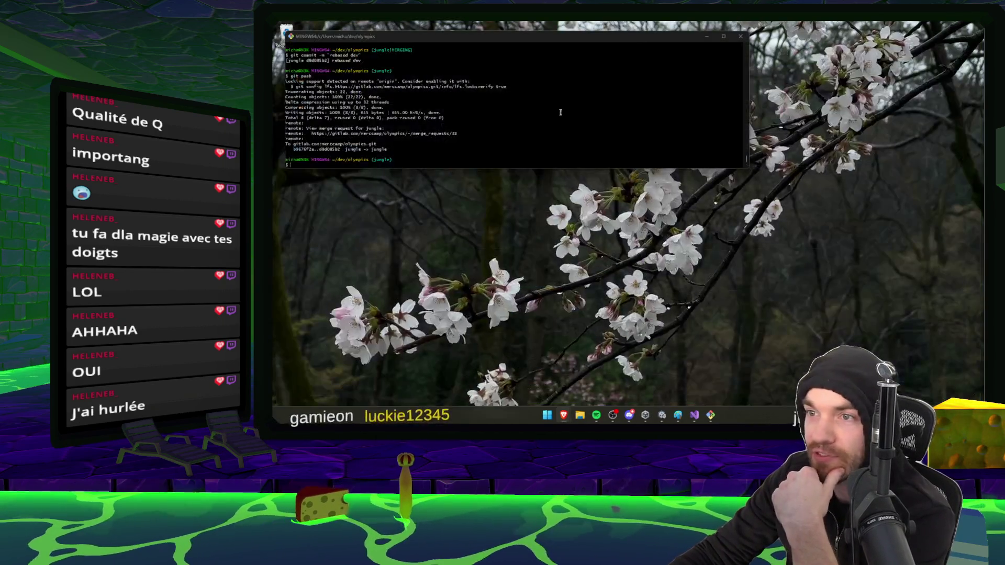